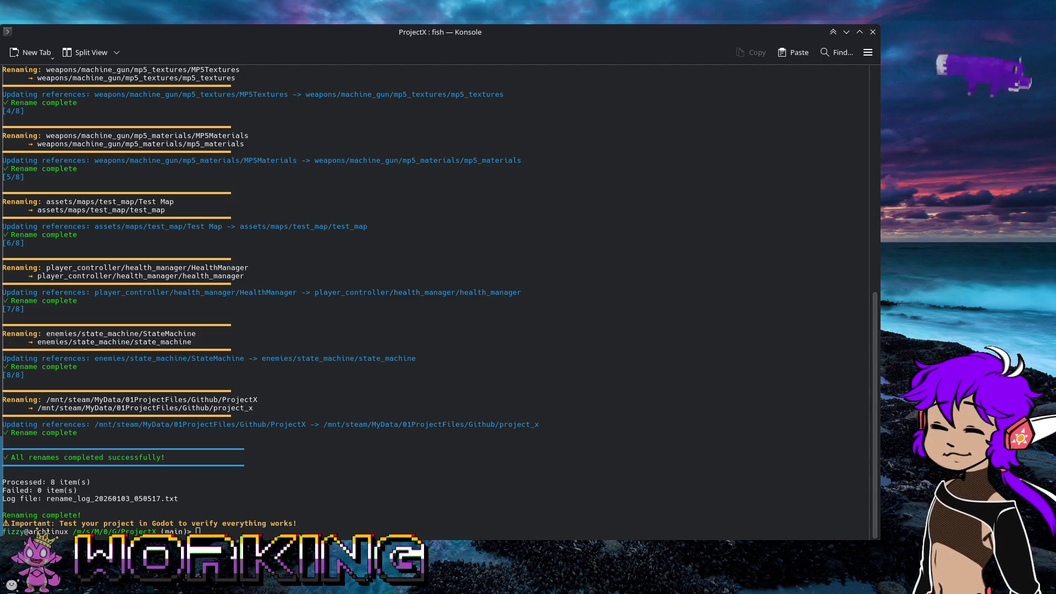
Clear the finished folder-rename output from Konsole, leaving a fresh prompt in ProjectX.
left_click(37, 531)
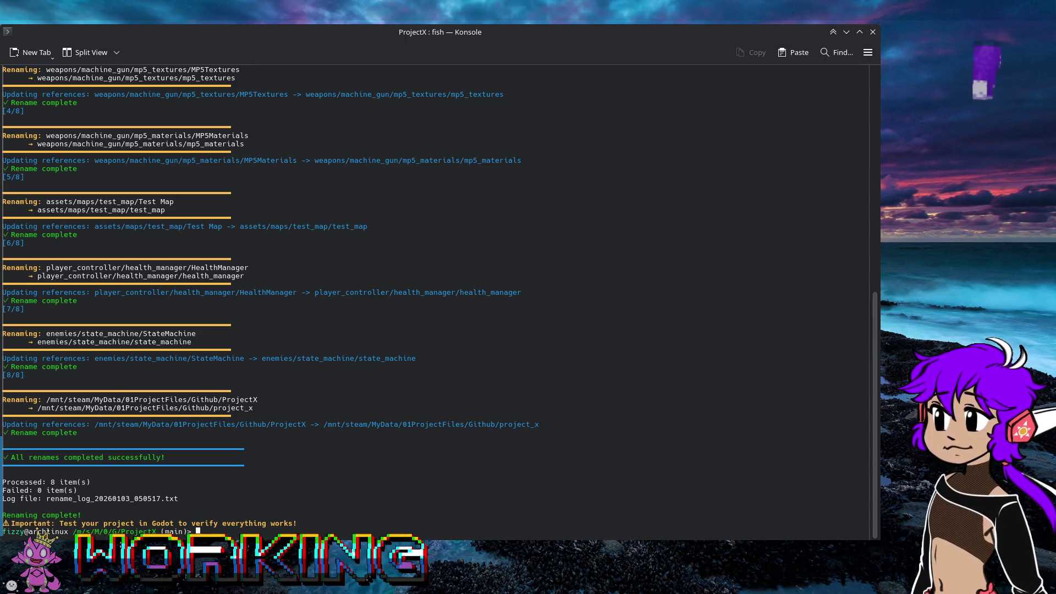
type("/home/fizzy/Downloads/fix_broken_dependencies.sh")
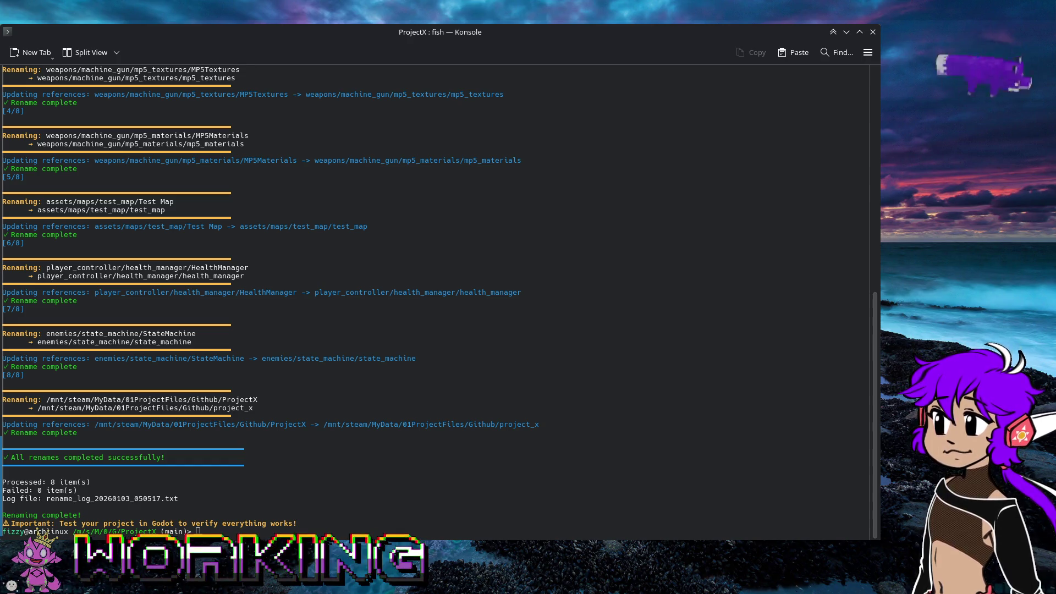
left_click(345, 522)
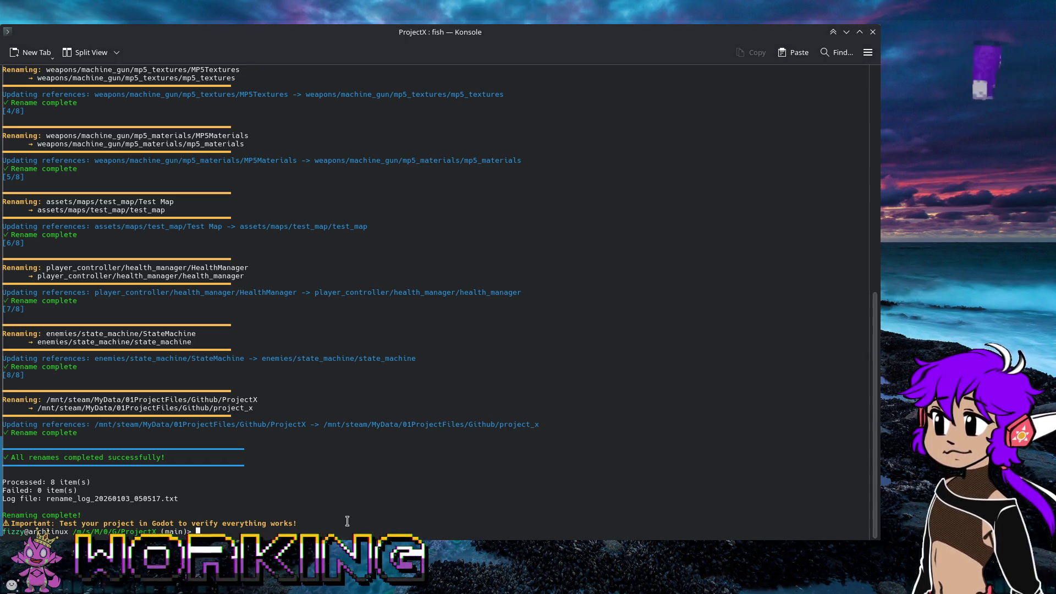
type("r")
key("Return")
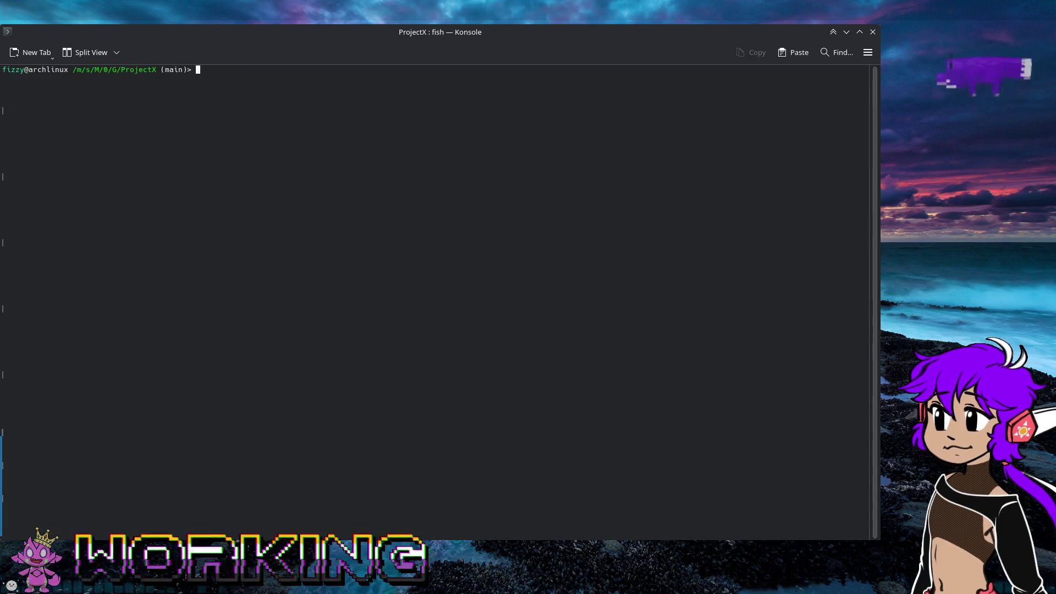
Enter the ./fix_broken_dependencies.sh command with the ProjectX folder path as its argument.
type("./f")
key("Tab")
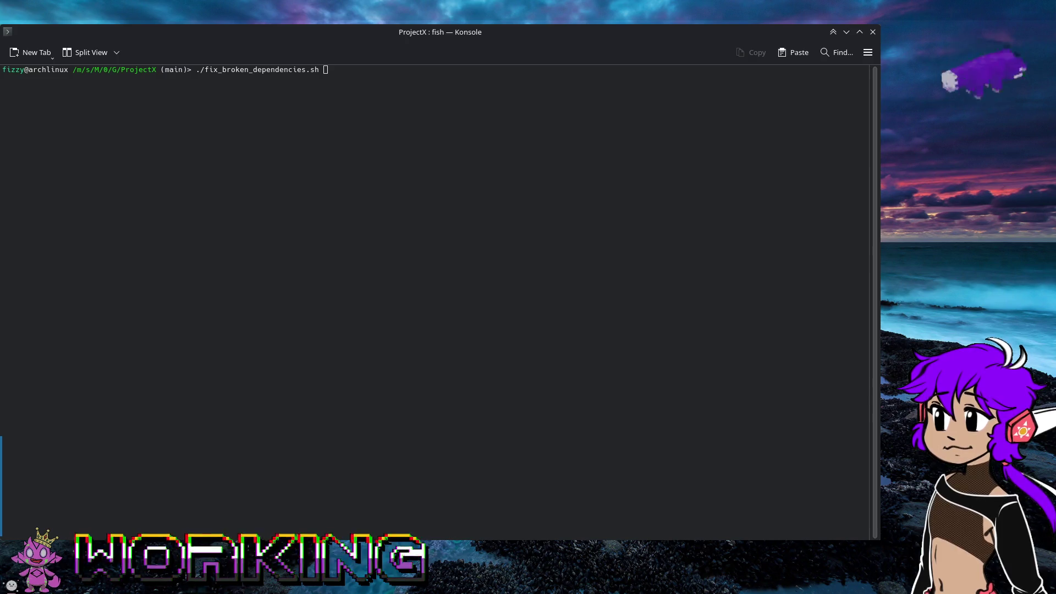
left_click(384, 34)
type("/mnt/steam/MyData/01ProjectFiles/Github/ProjectX/")
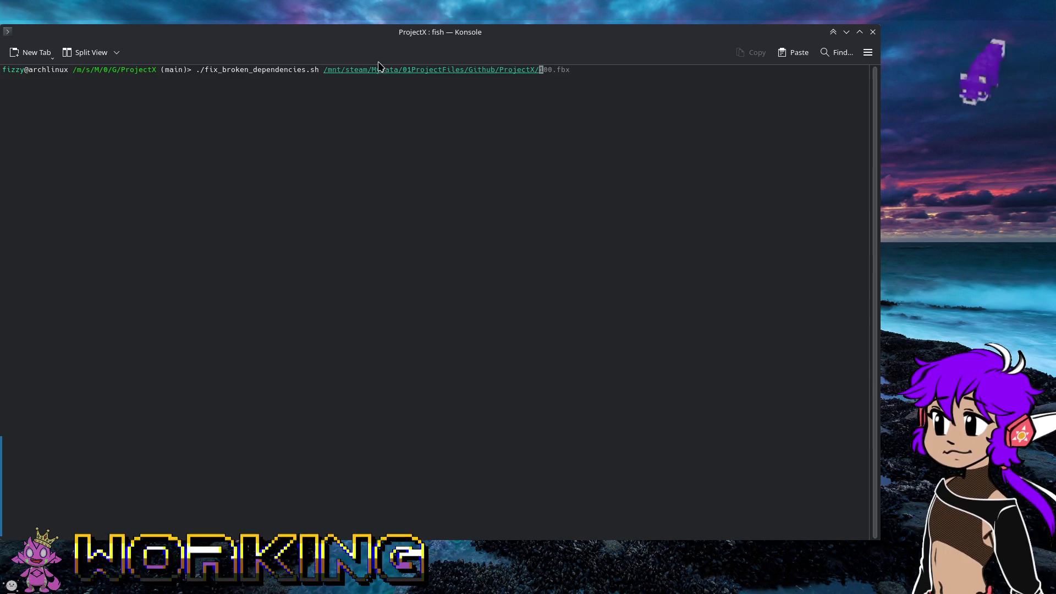
key("BackSpace")
key("BackSpace")
key("BackSpace")
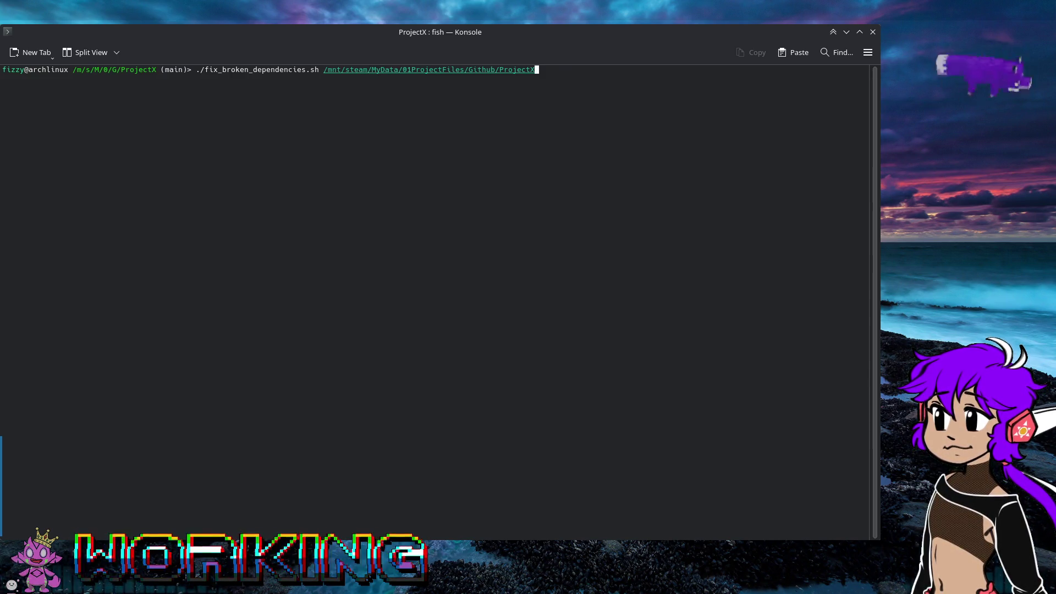
key("BackSpace")
key("BackSpace")
key("BackSpace")
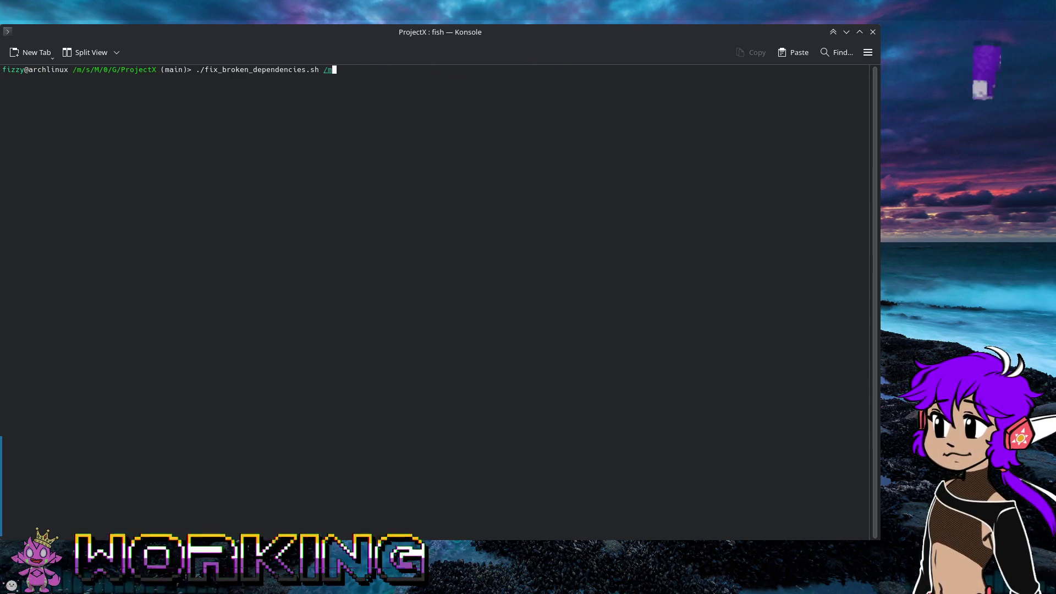
type("/mnt/steam/MyData/01ProjectFiles/Github/ProjectX/")
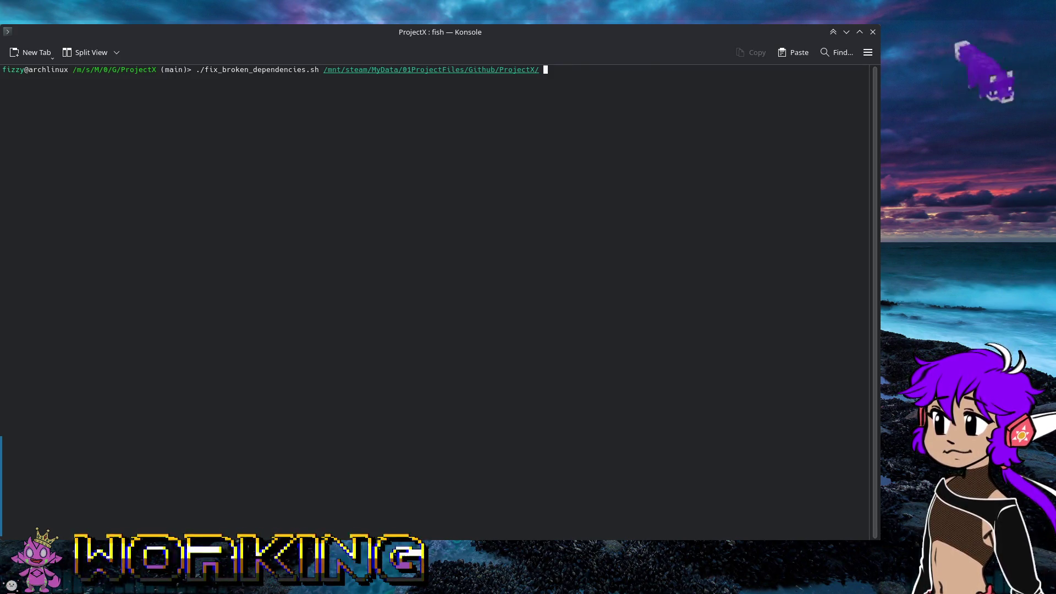
Run the fixer with dry run set to false and confirm 'yes', then clear and recall the command.
type("false")
key("Return")
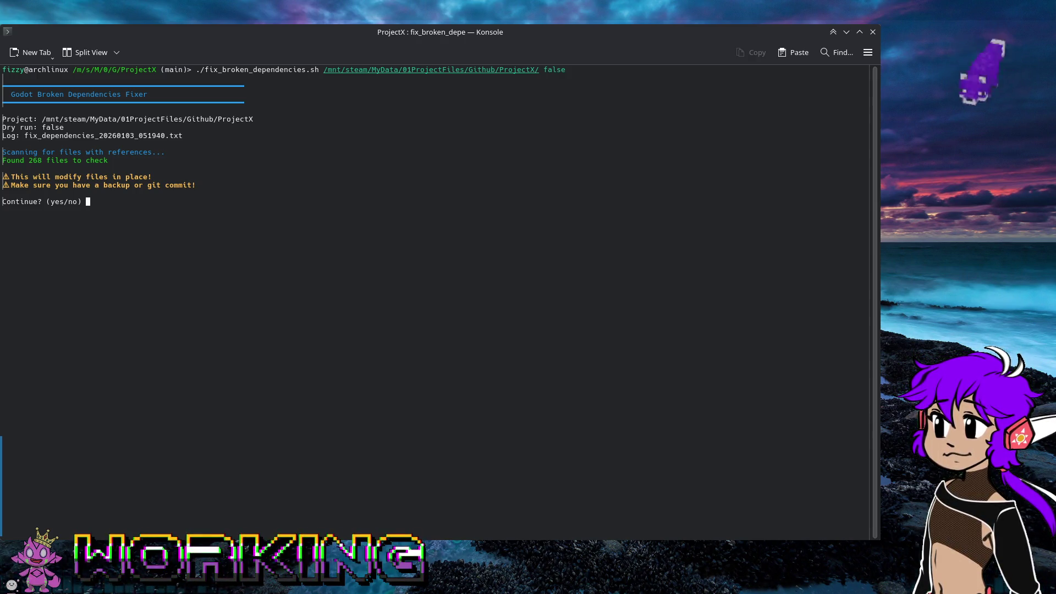
type("yes")
key("Return")
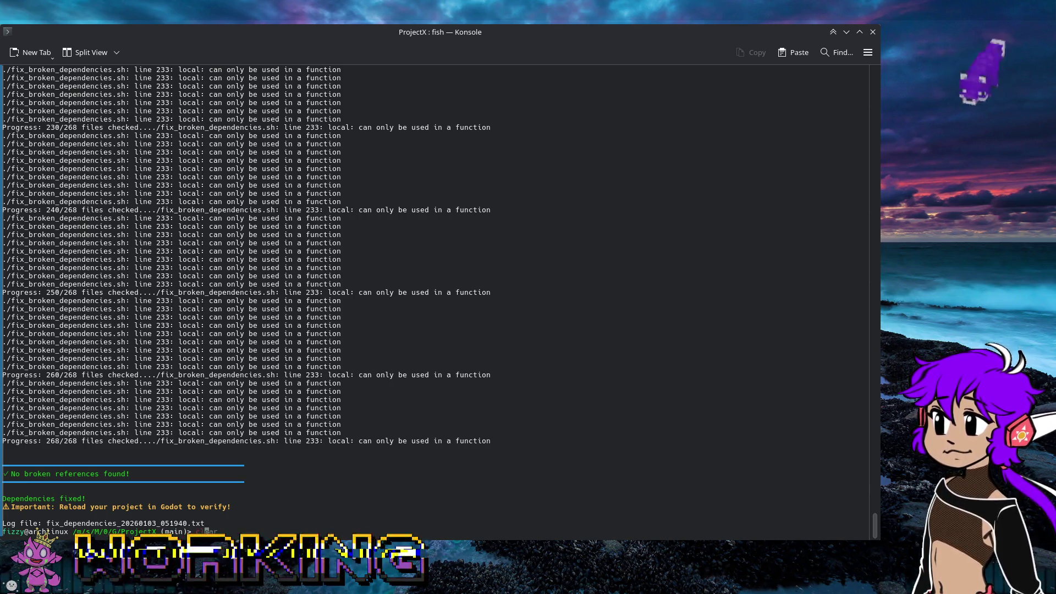
type("clear")
key("Return")
key("Up")
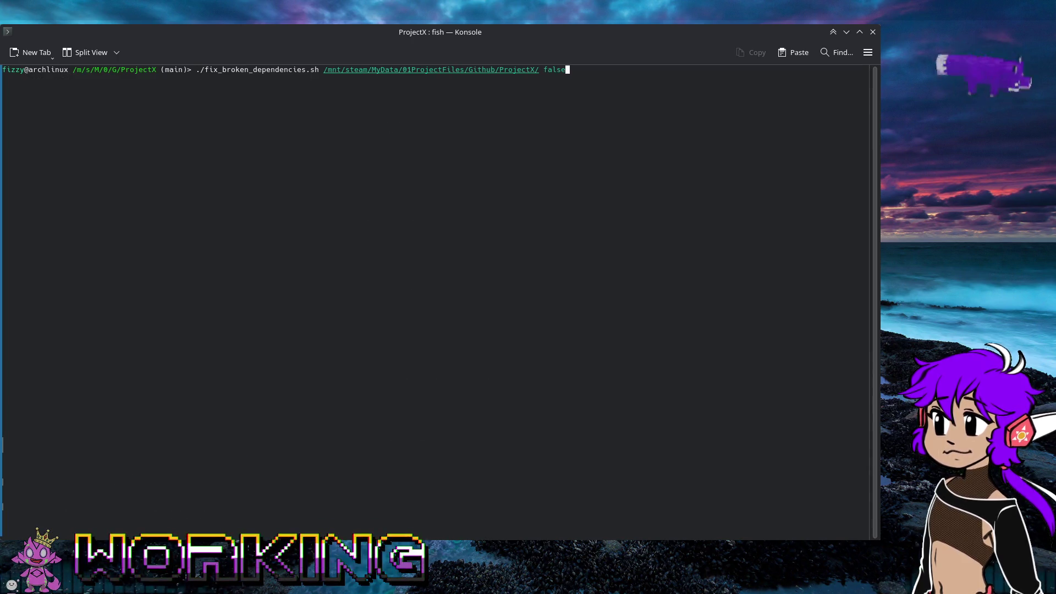
Rerun the dependency fixer, confirm 'yes', and review its broken res:// path and syntax-error output.
key("Return")
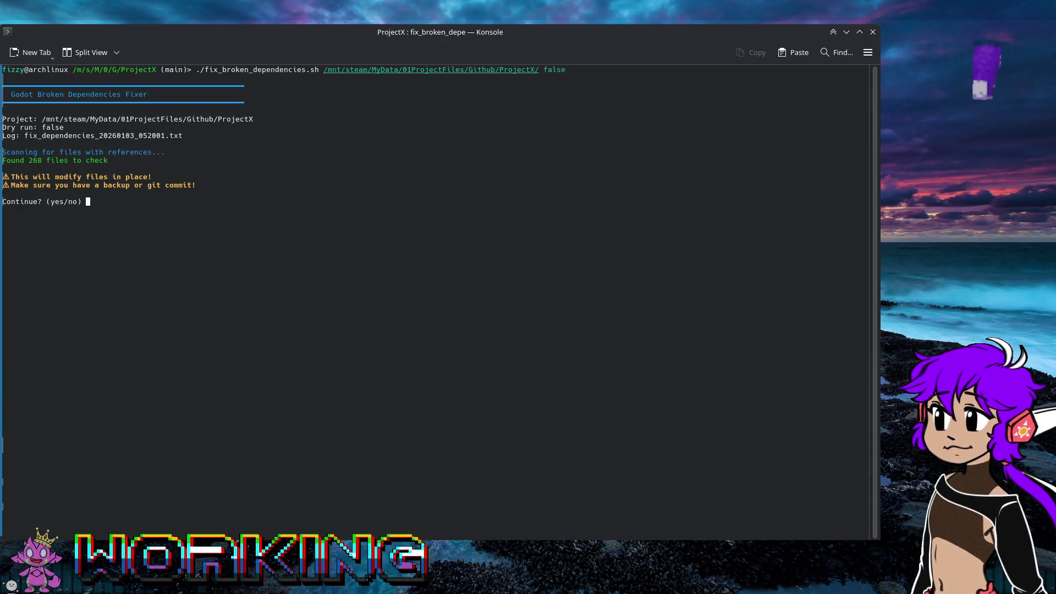
type("yes")
key("Return")
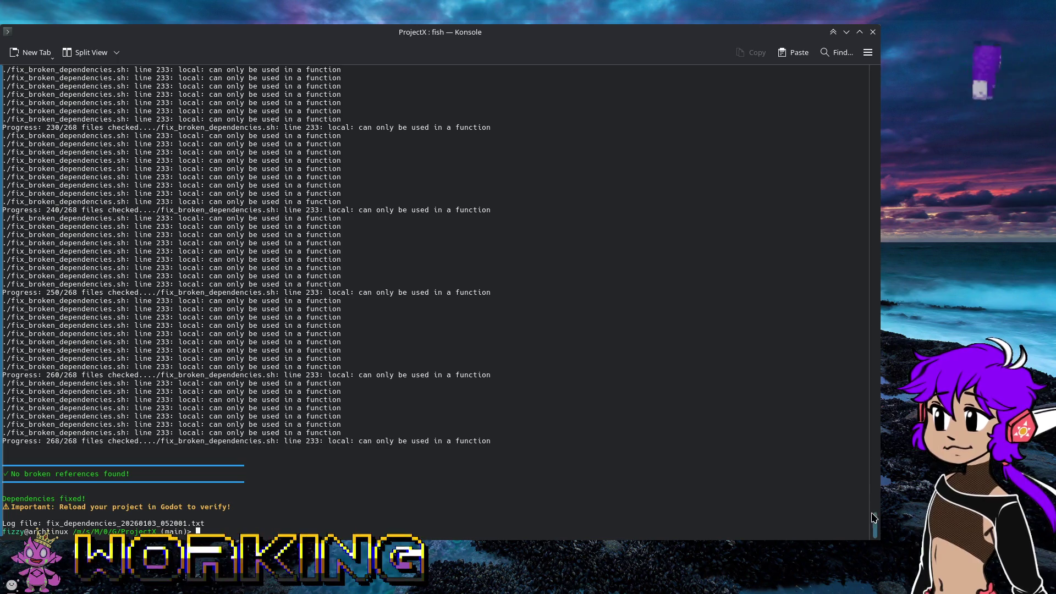
left_click_drag(874, 520, 875, 125)
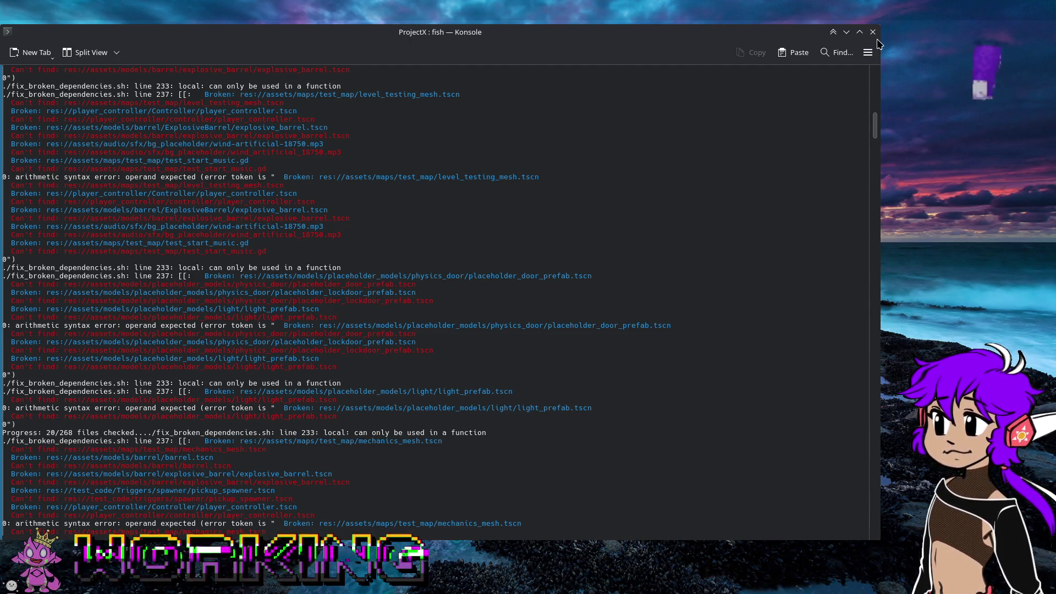
left_click_drag(875, 125, 841, 545)
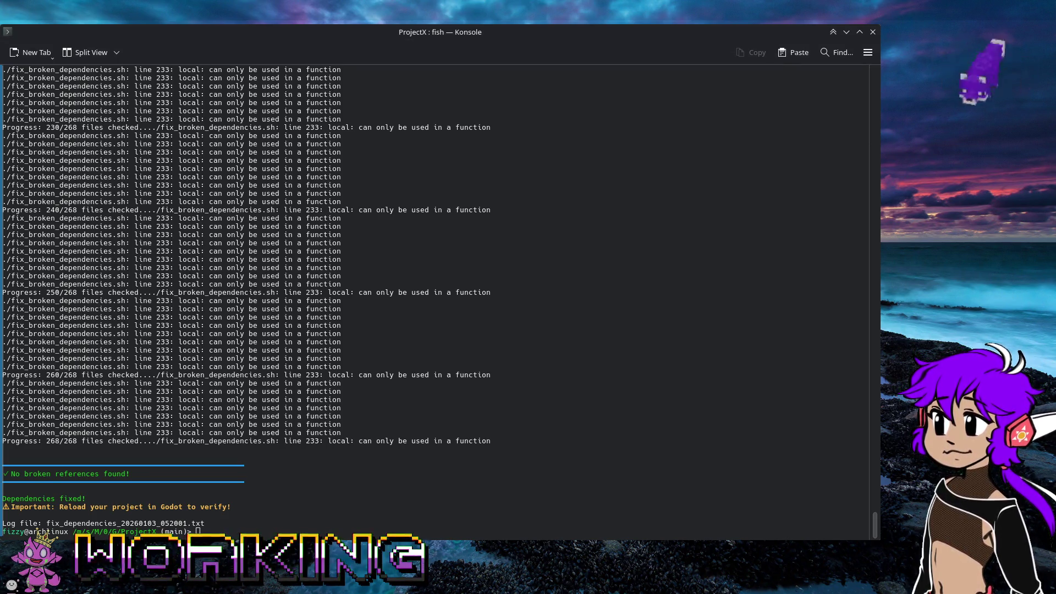
left_click(308, 527)
type("/home/fizzy/Downloads/diagnose_dependencies.sh")
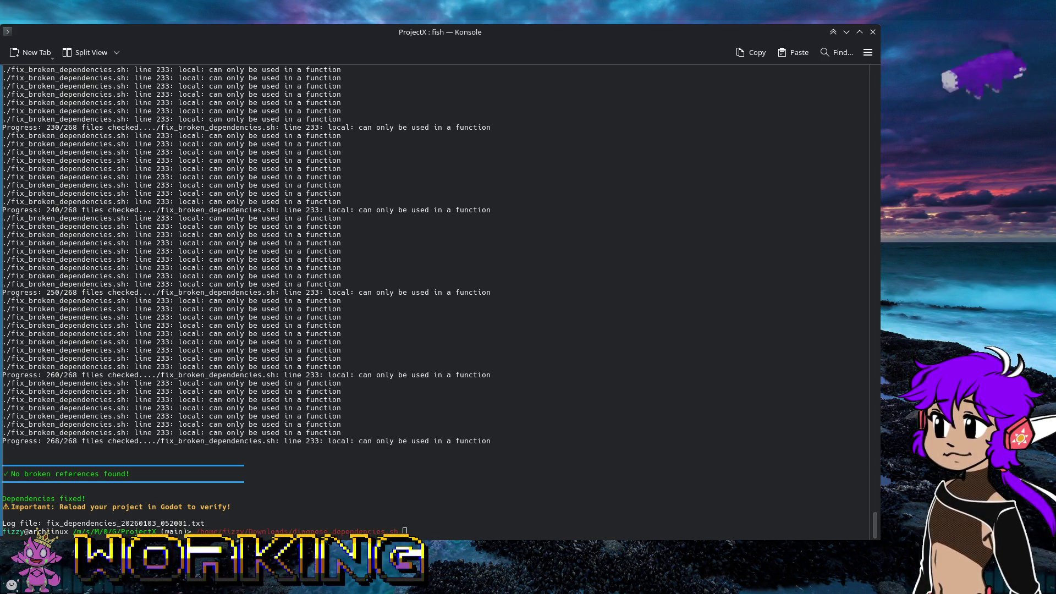
Try the diagnose script on /mnt/steam/MyData/01ProjectFiles/Github/ProjectX/.
left_click(436, 476)
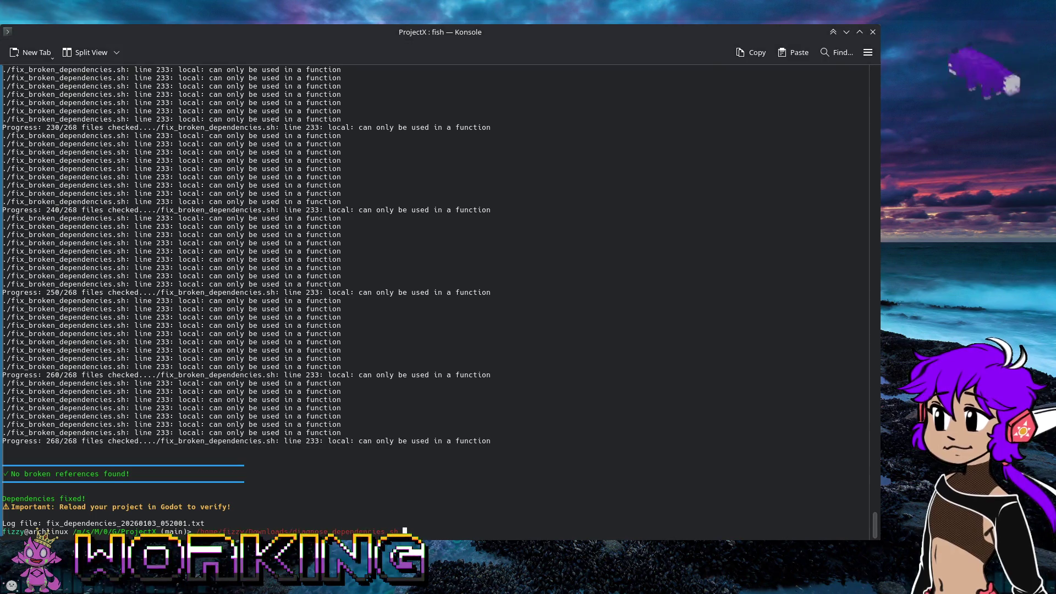
type("/mnt/steam/MyData/01ProjectFiles/Github/ProjectX/")
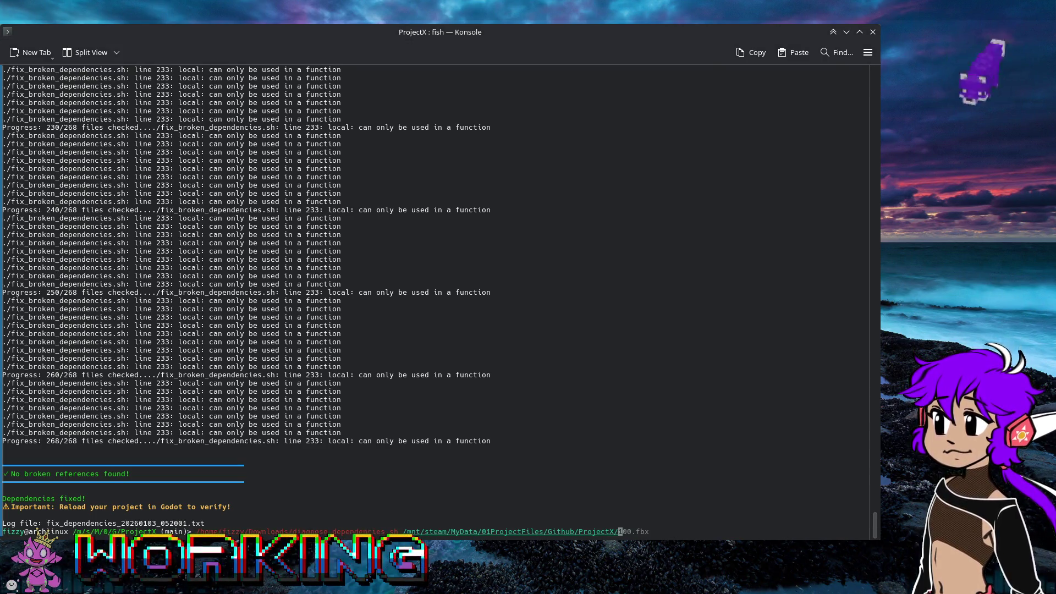
key("Return")
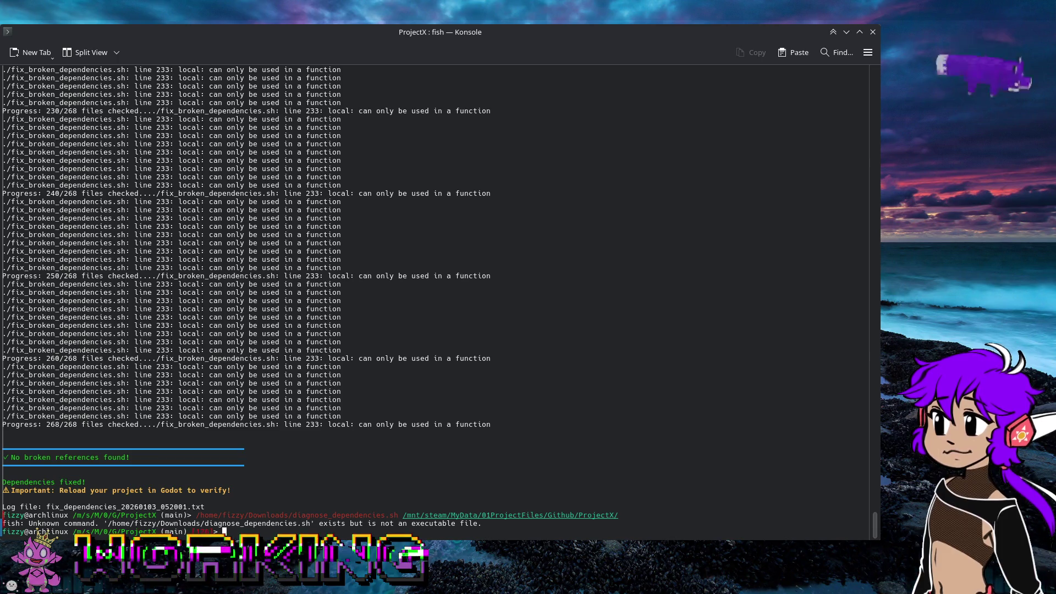
Correct the failed command to ./diagnose_dependencies.sh and rerun the diagnosis on ProjectX.
key("Up")
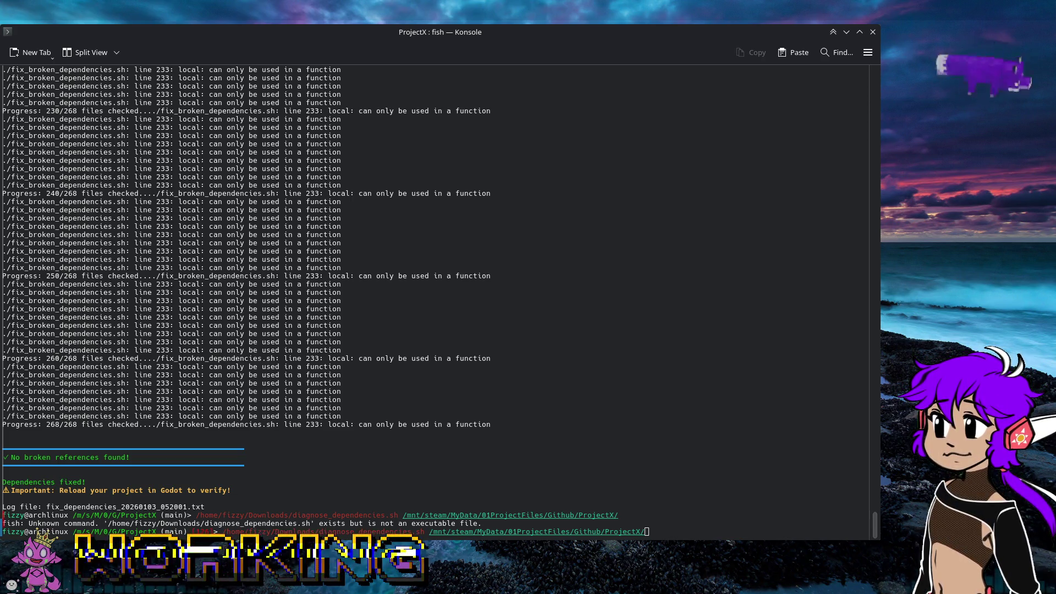
left_click(431, 61)
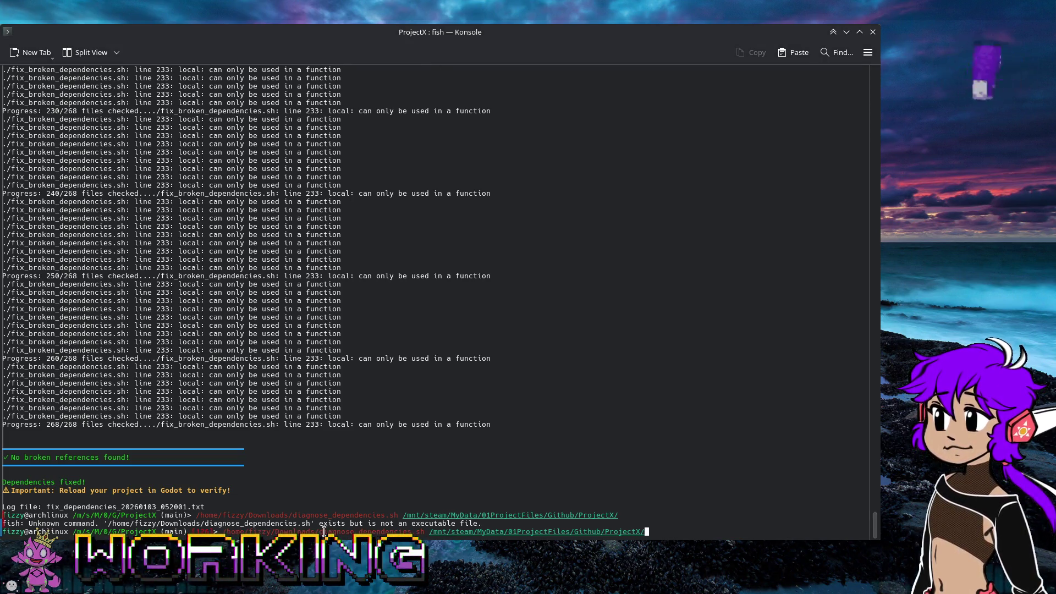
key("Left")
key("Left")
key("Left")
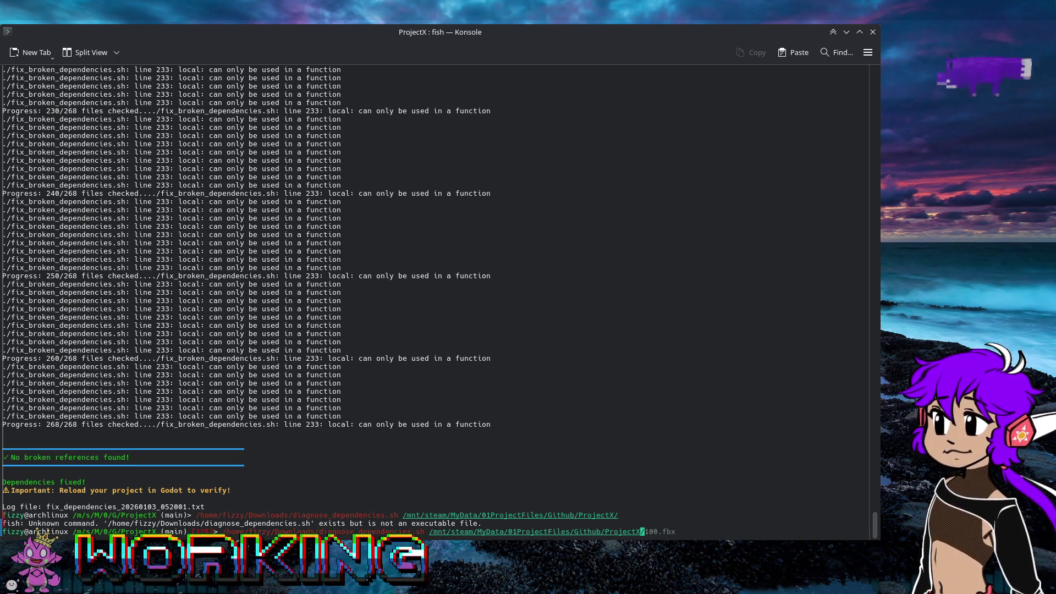
key("Left")
key("Left")
key("Left")
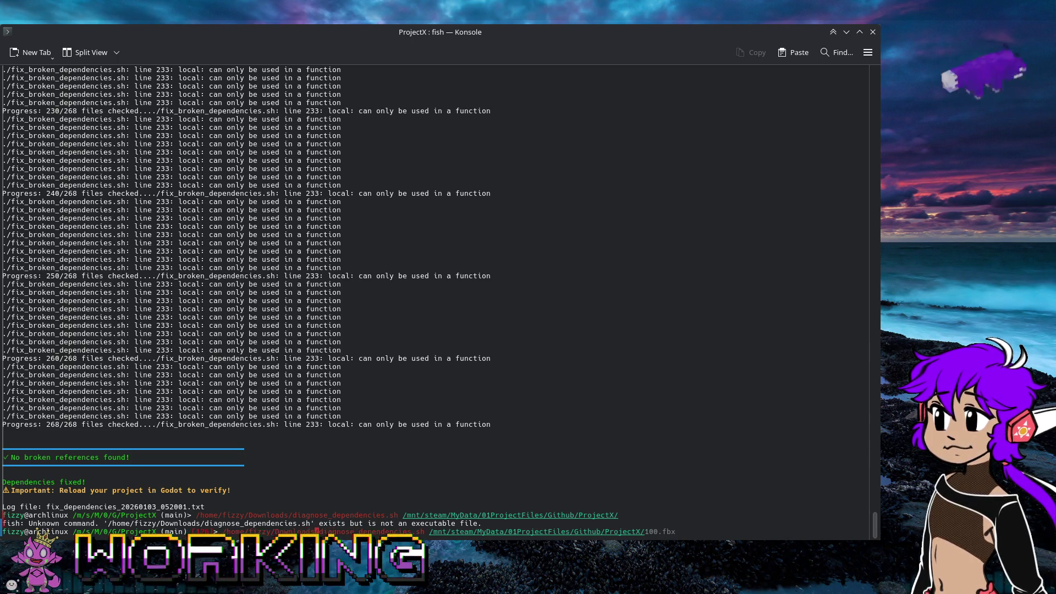
key("BackSpace")
key("BackSpace")
key("BackSpace")
key("BackSpace")
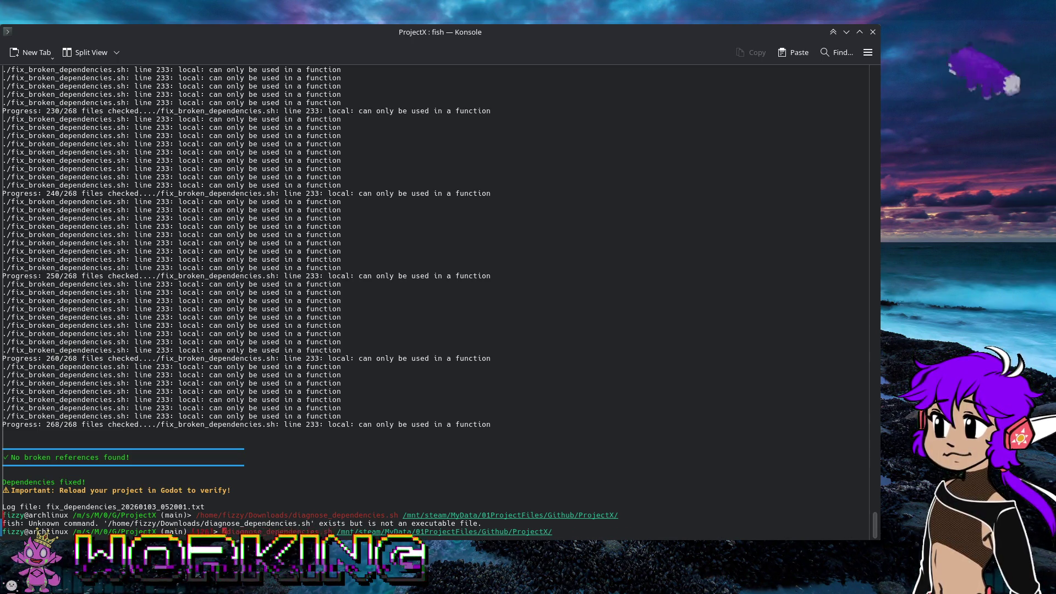
type("./")
key("Return")
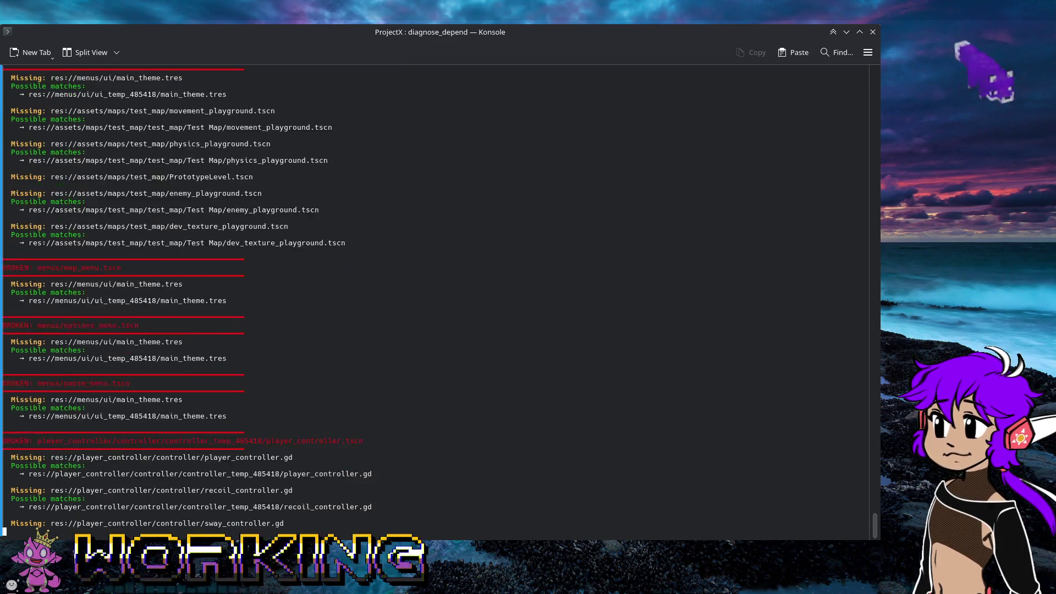
Review the summary of 162 broken dependencies in 44 files and select the recommended quick_fix_paths.sh apply command.
scroll(207, 445, "up", 6)
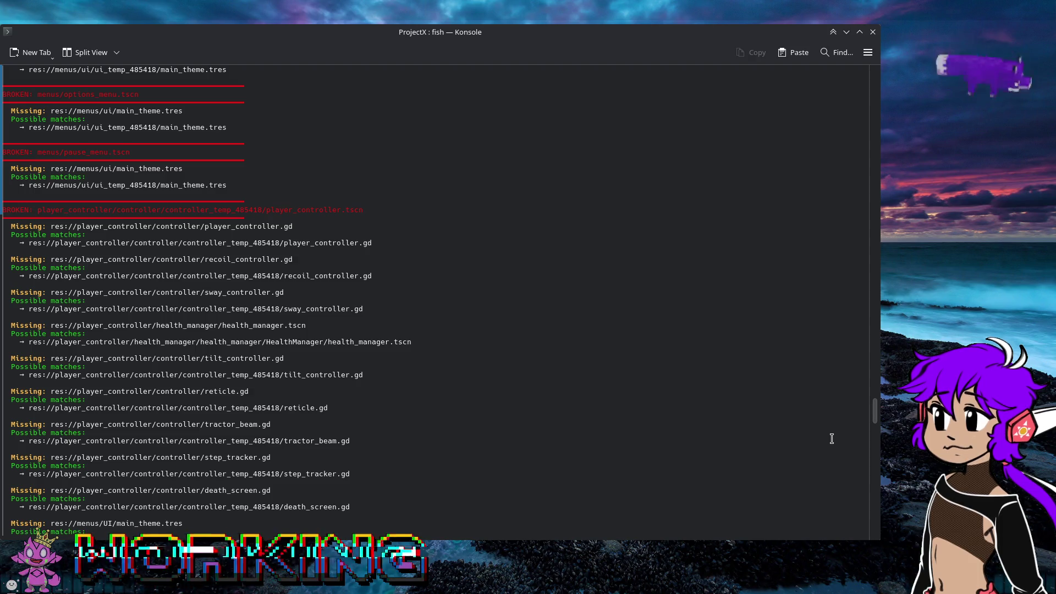
left_click_drag(872, 415, 871, 537)
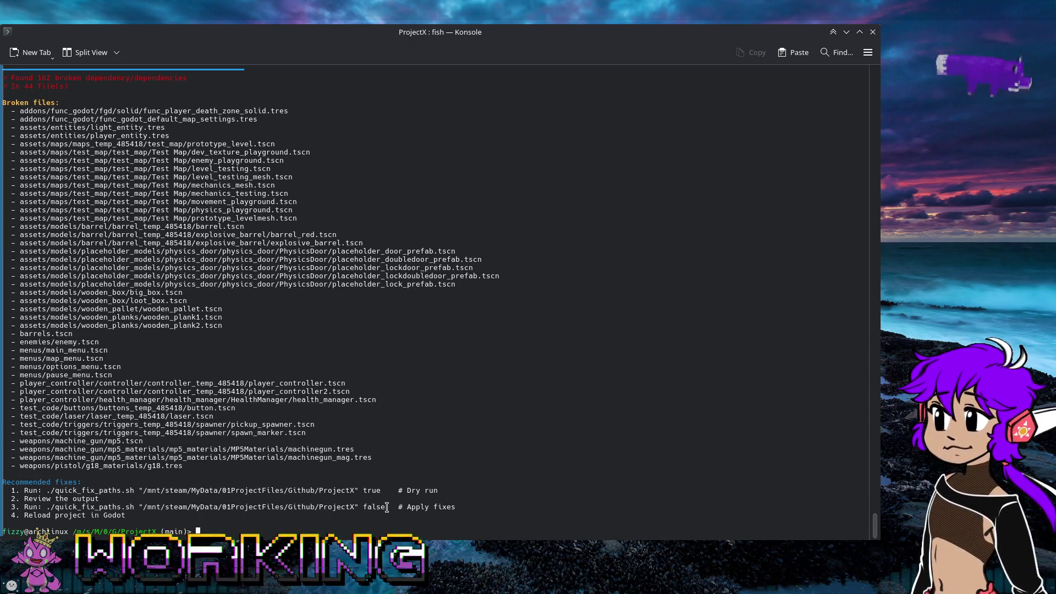
left_click_drag(387, 507, 46, 507)
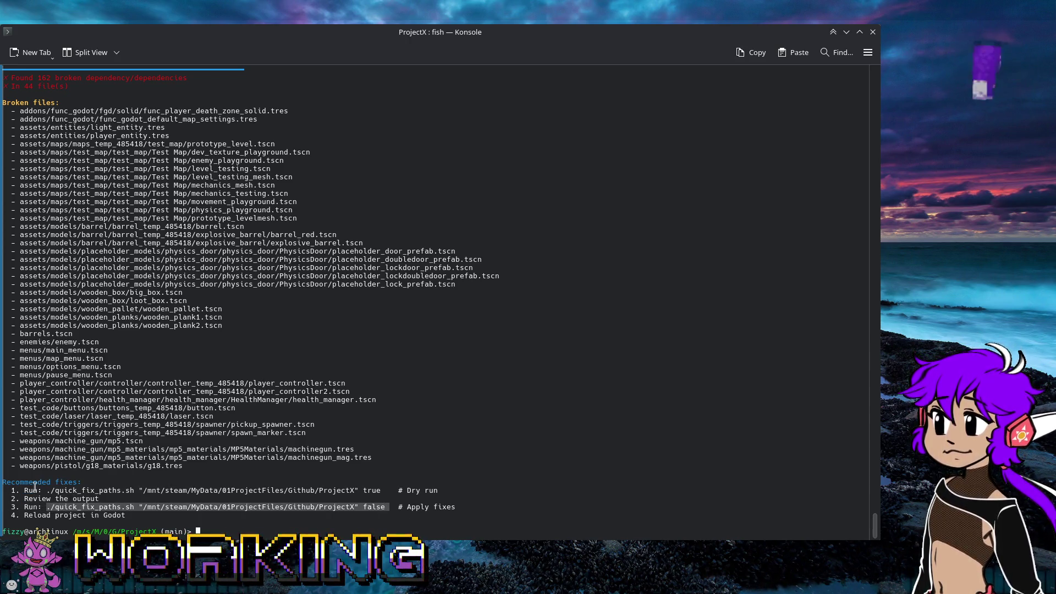
key("alt+Tab")
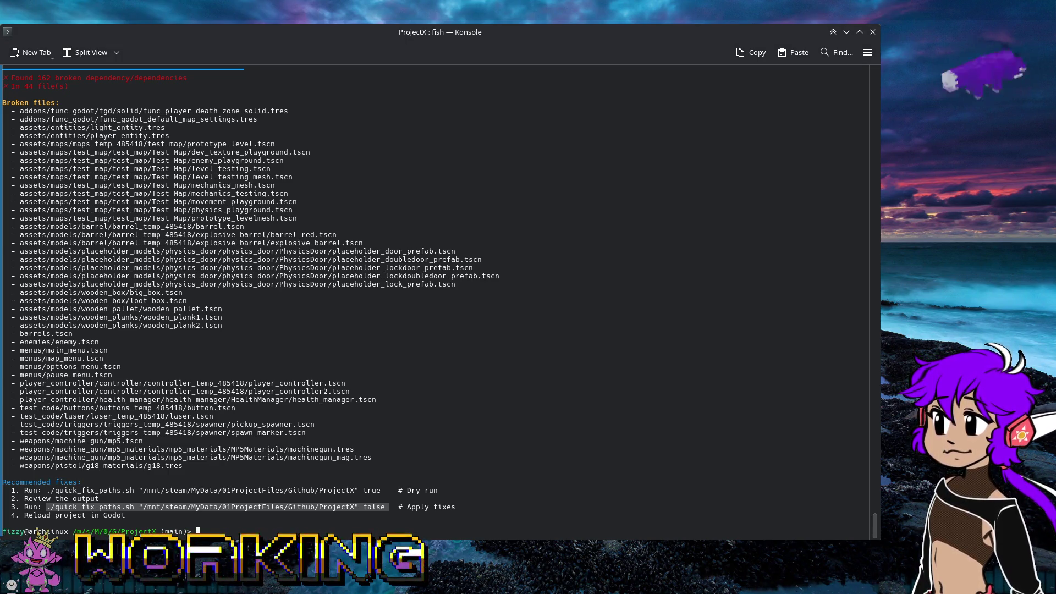
right_click(112, 510)
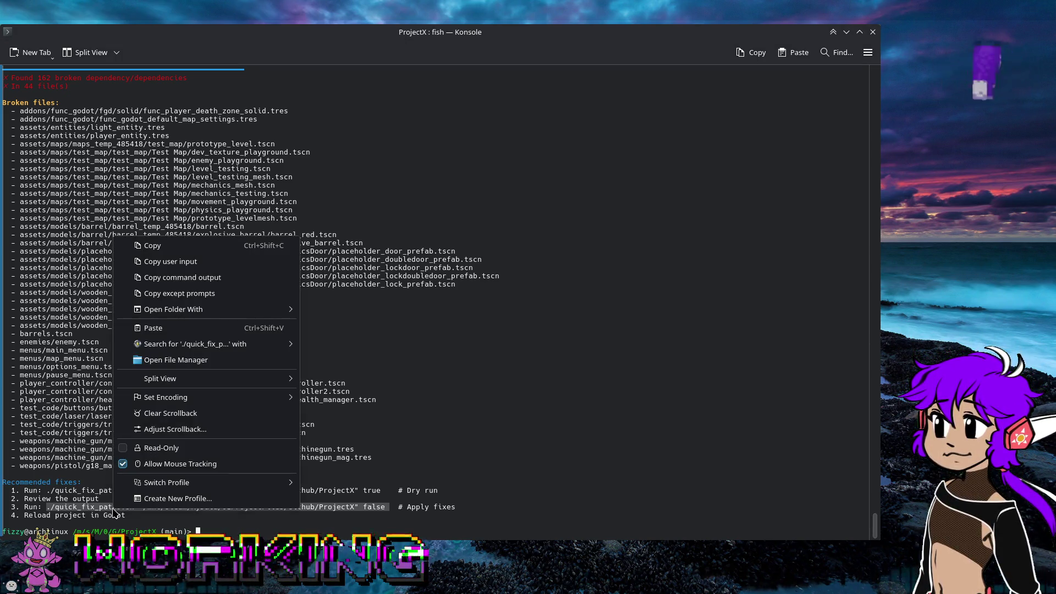
Copy the quick_fix_paths.sh apply command, run it and confirm, fixing 42 files.
left_click(169, 249)
left_click(219, 531)
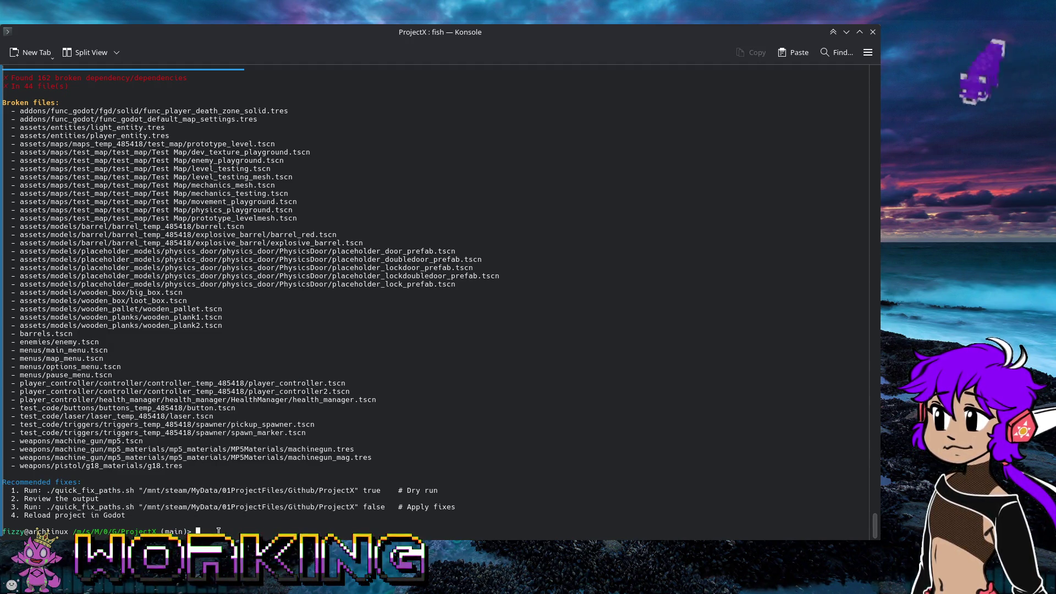
key("ctrl+shift+v")
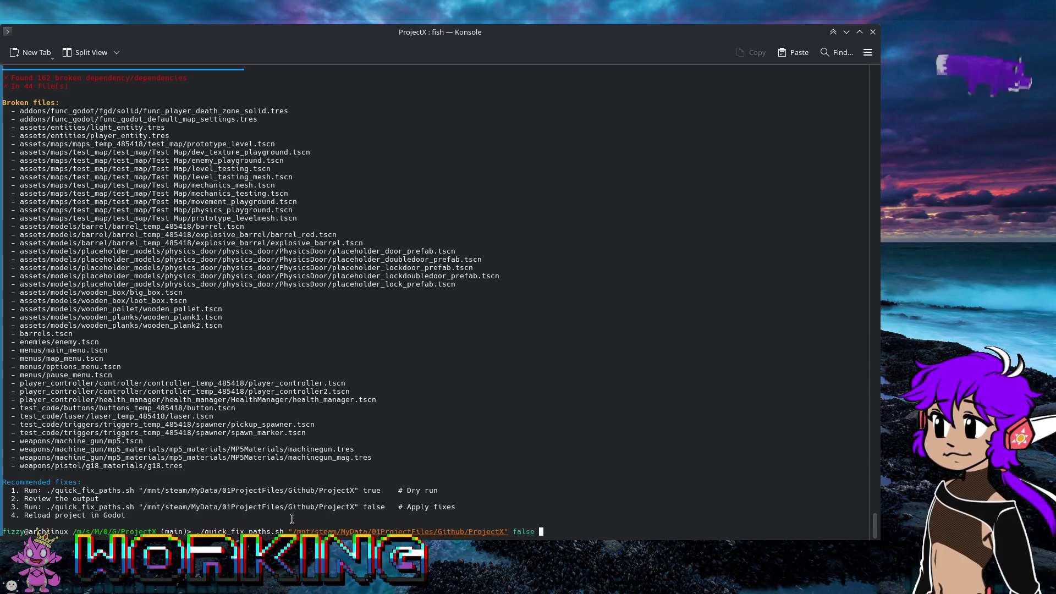
key("Return")
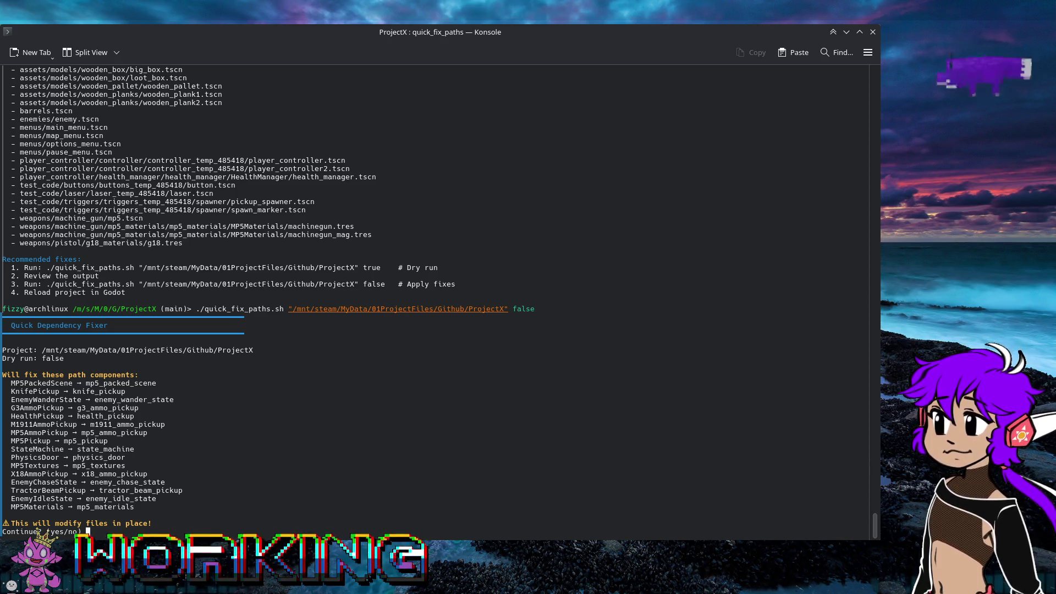
type("yes")
key("Return")
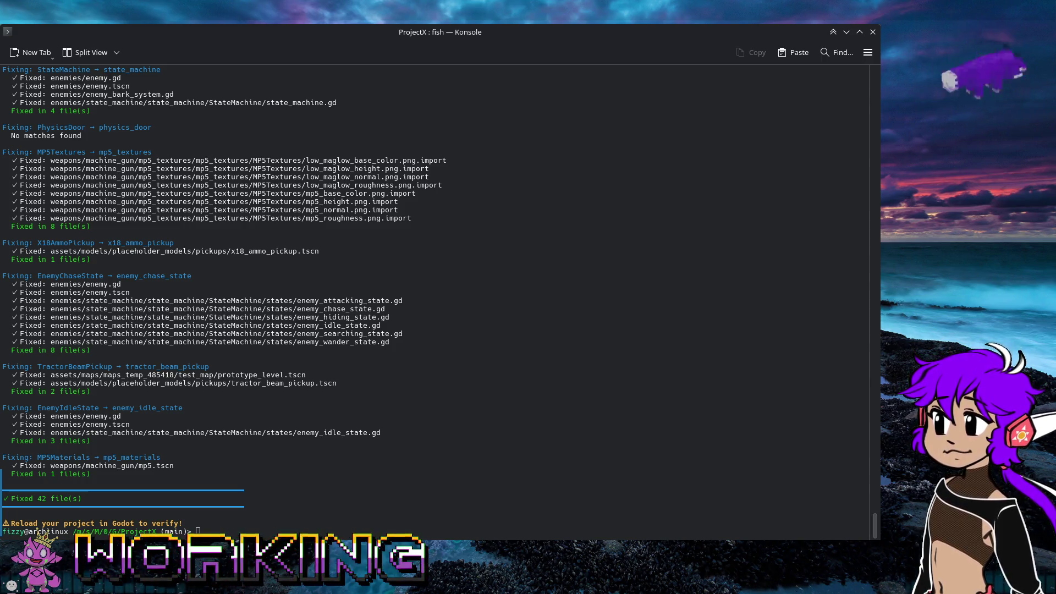
Return to Konsole to check the reference fix reporting 'Fixed 42 file(s)'.
left_click(241, 521)
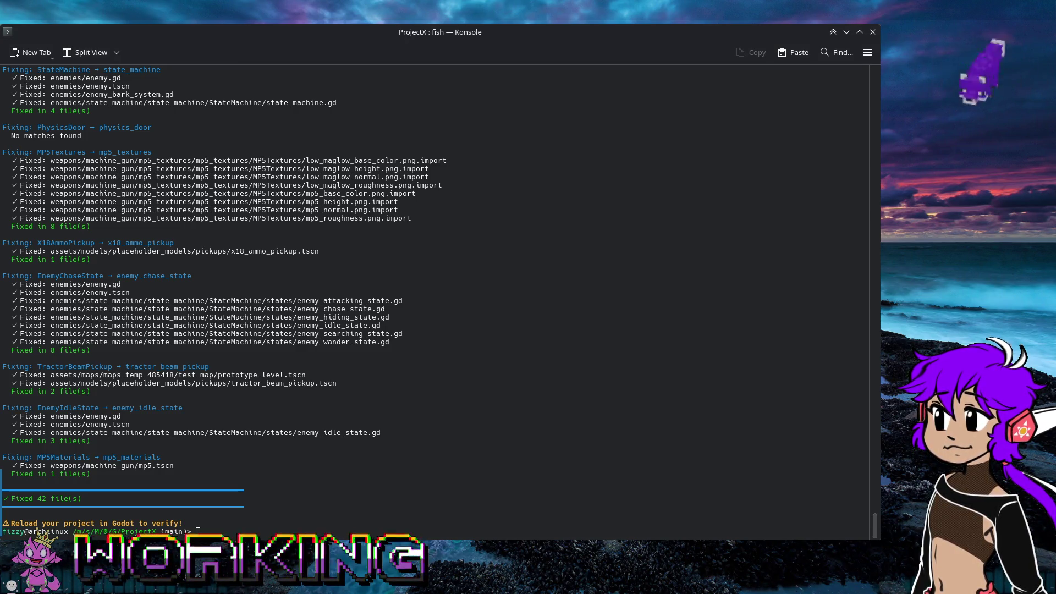
left_click(238, 441)
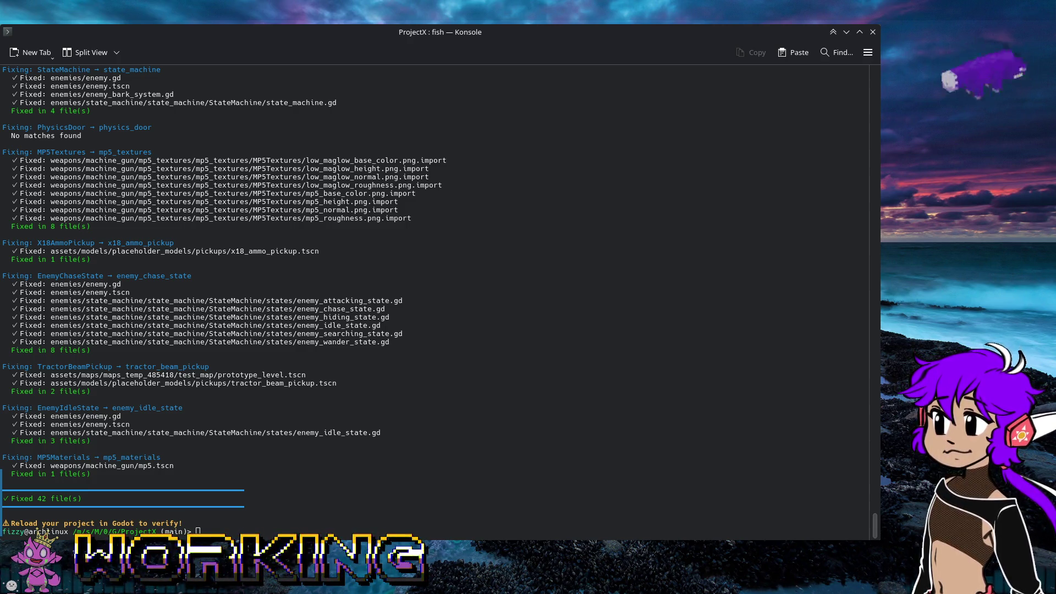
left_click(646, 113)
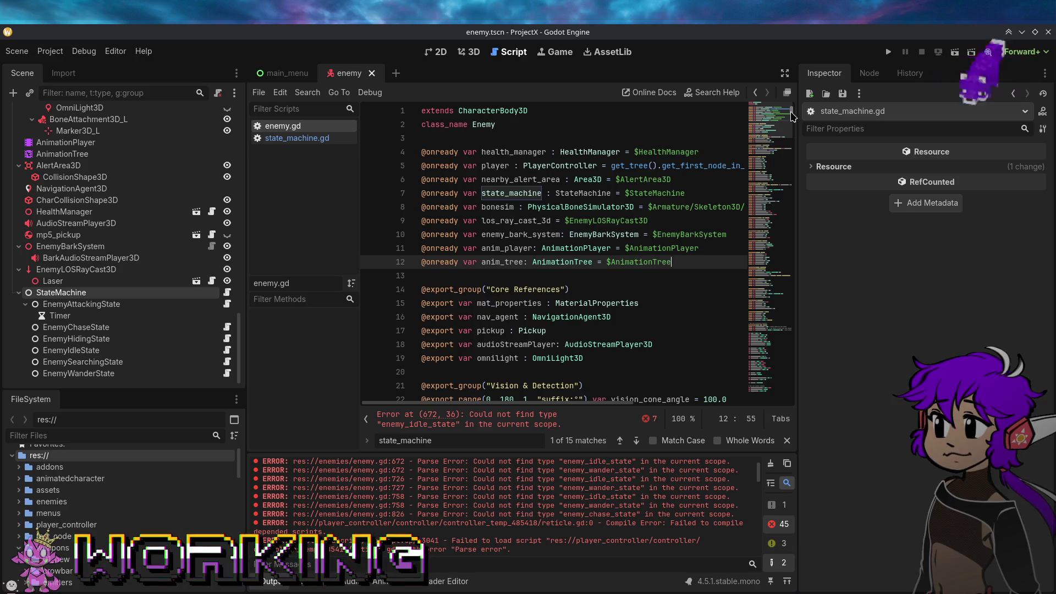
On line 672 of enemy.gd, replace enemy_idle_state and enemy_wander_state with EnemyIdleState and EnemyWanderState.
left_click_drag(792, 126, 769, 350)
scroll(616, 345, "up", 20)
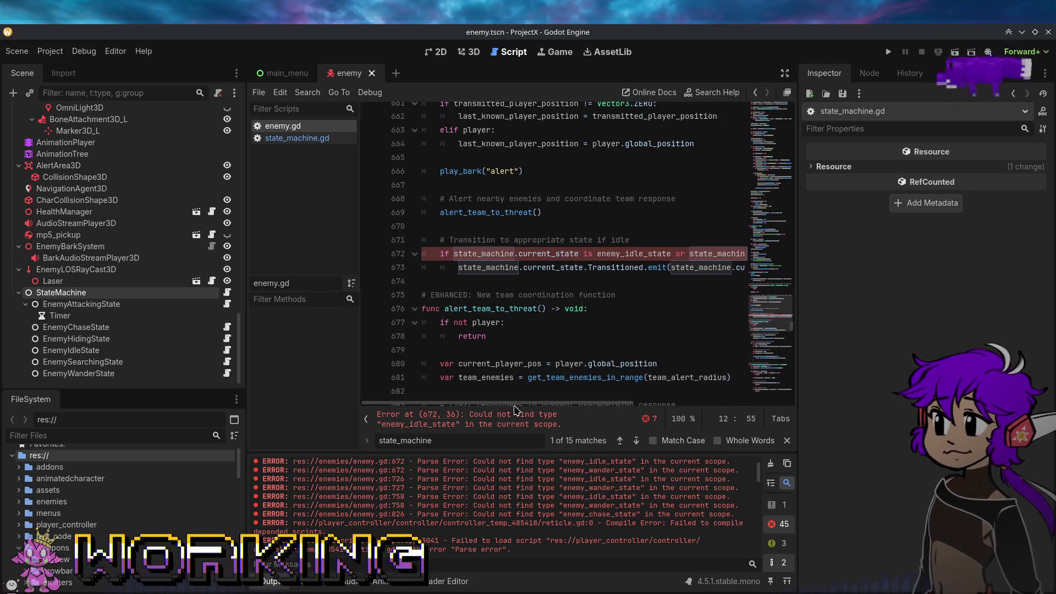
mouse_move(518, 404)
left_mouse_down()
mouse_move(649, 409)
mouse_move(627, 414)
mouse_move(570, 390)
left_mouse_up()
double_click(527, 254)
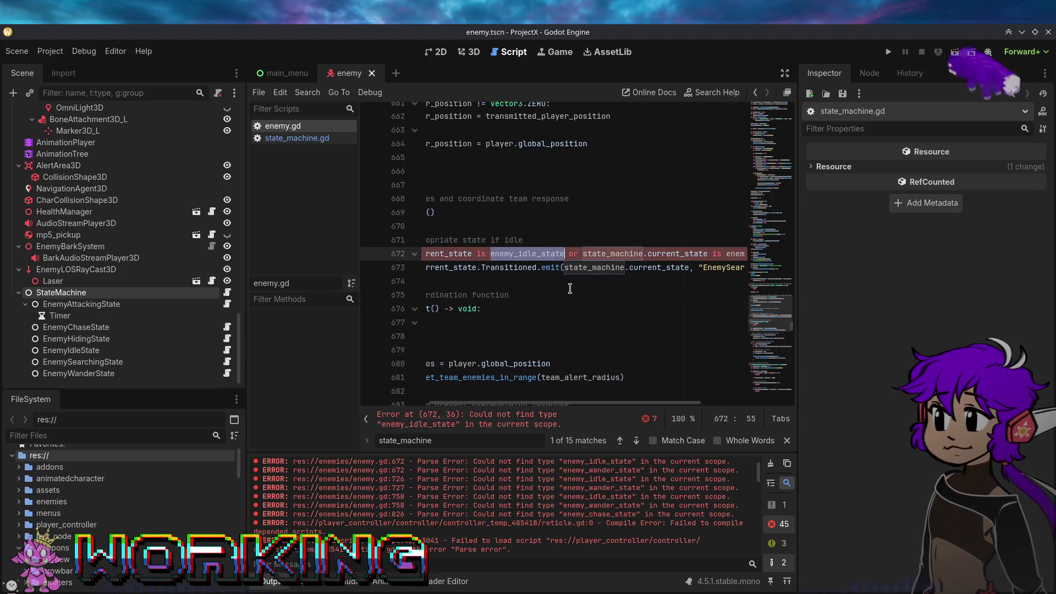
type("Enemy")
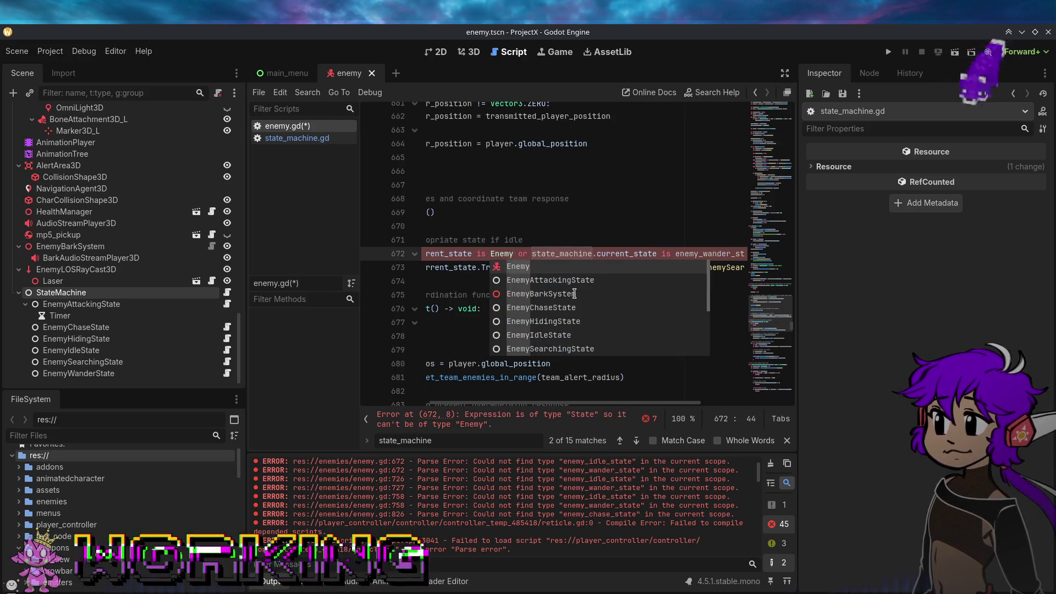
type("I")
key("Return")
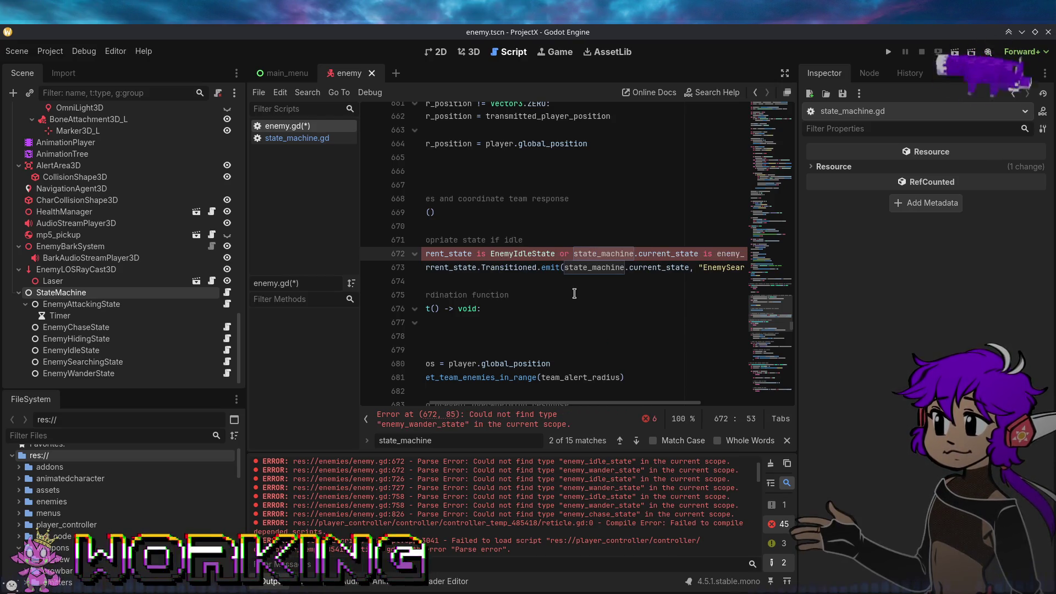
left_click_drag(601, 405, 675, 404)
double_click(667, 253)
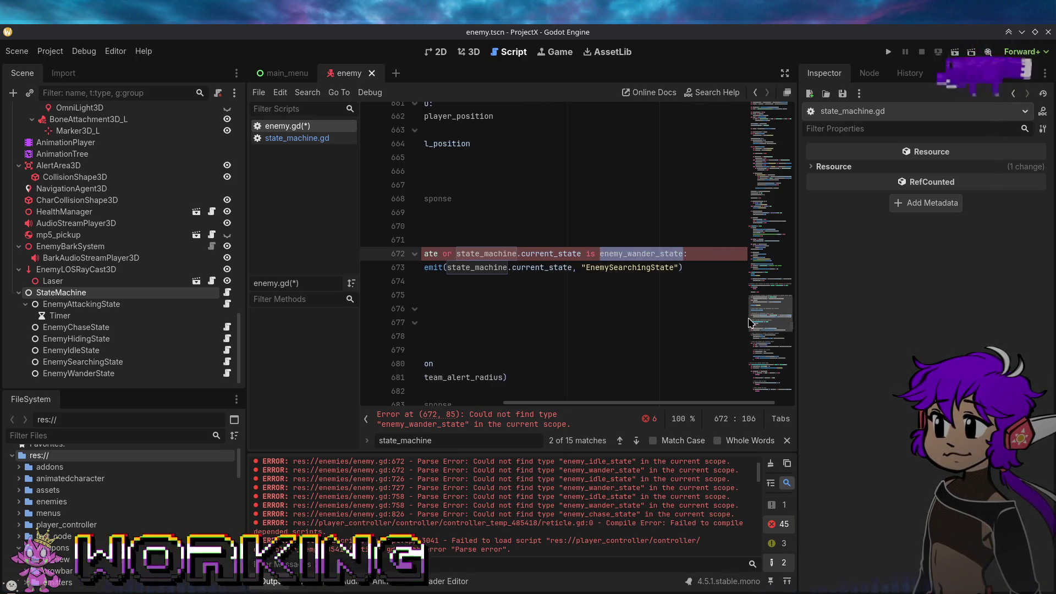
type("EnemyWand")
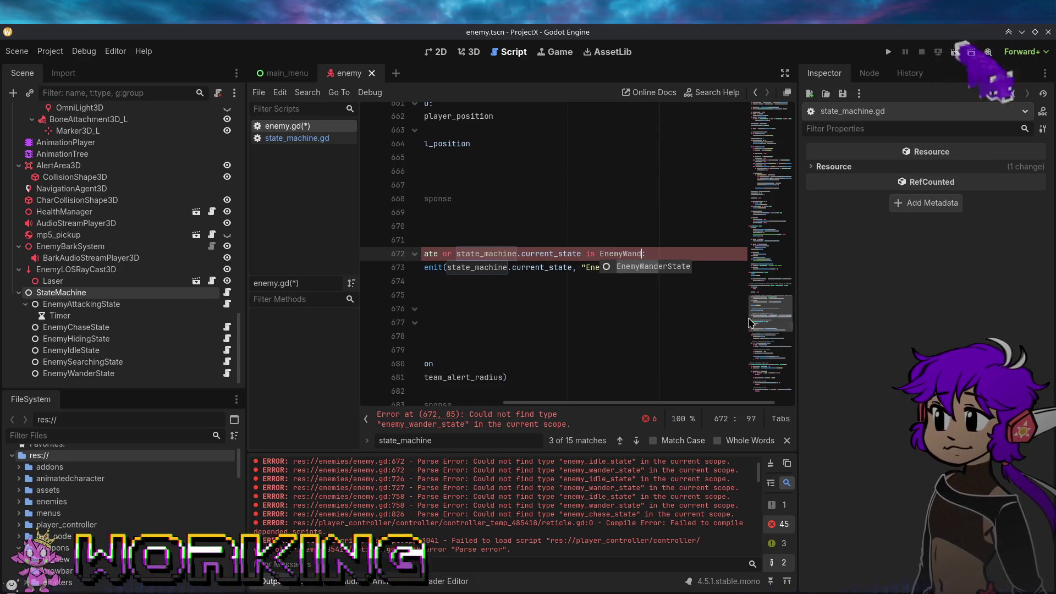
key("Return")
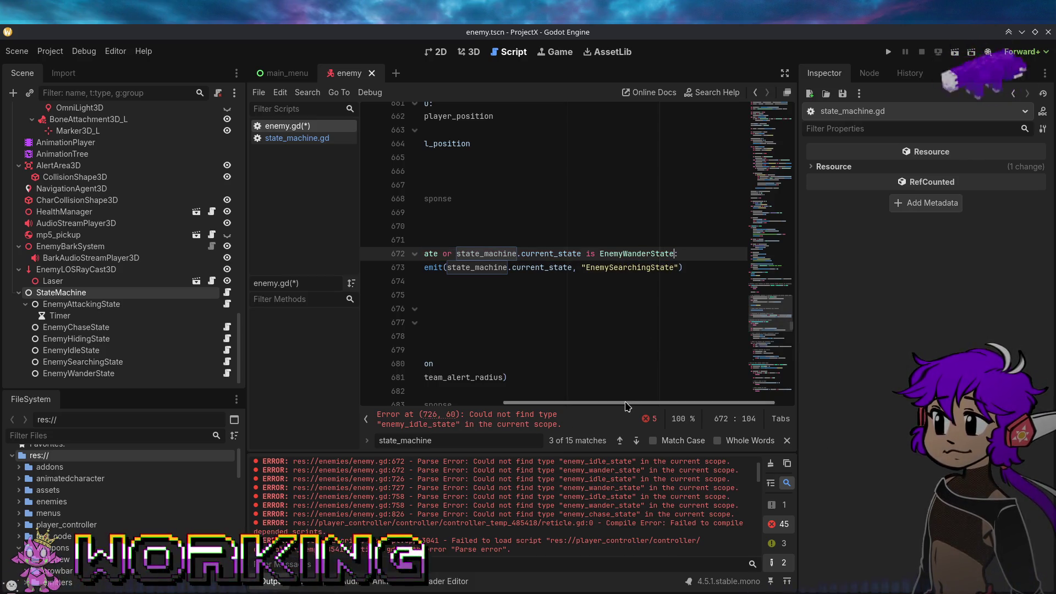
Change lines 726 and 727 to test EnemyIdleState and EnemyWanderState.
mouse_move(624, 403)
left_mouse_down()
mouse_move(489, 400)
mouse_move(601, 389)
mouse_move(462, 391)
left_mouse_up()
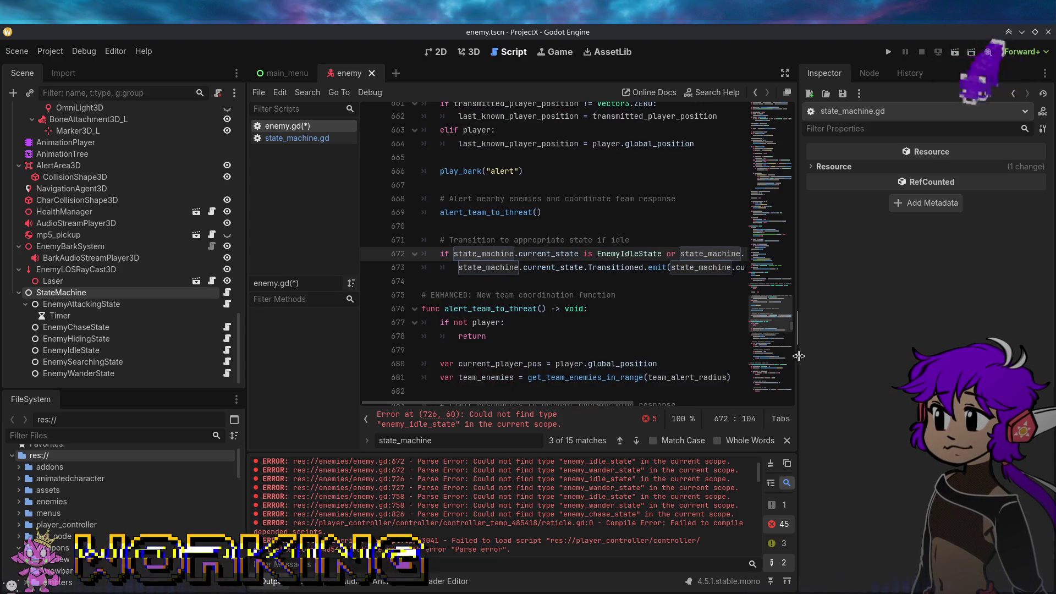
scroll(795, 342, "down", 10)
scroll(795, 344, "down", 11)
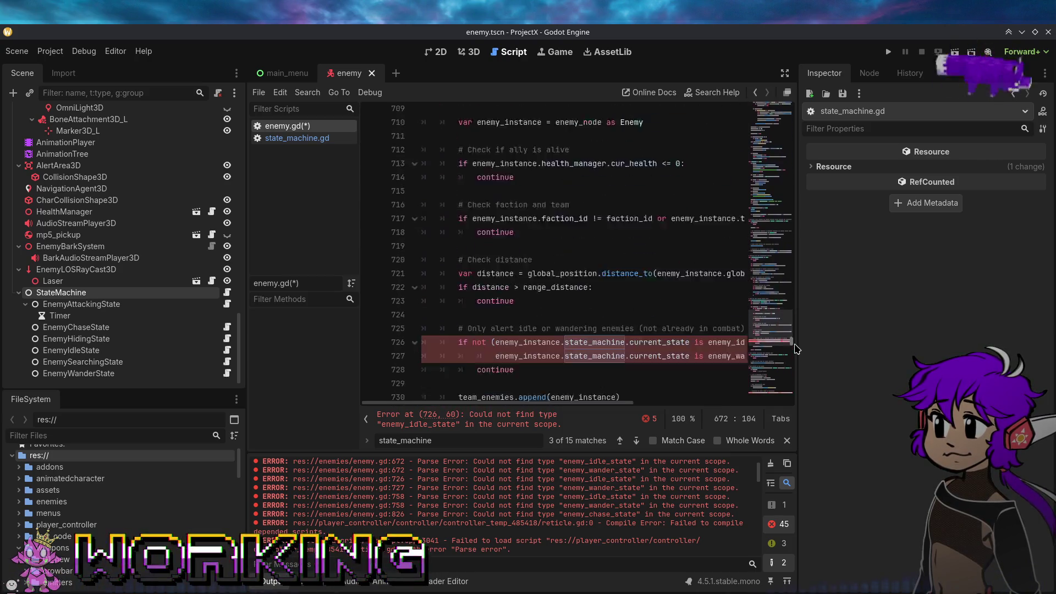
scroll(794, 347, "up", 3)
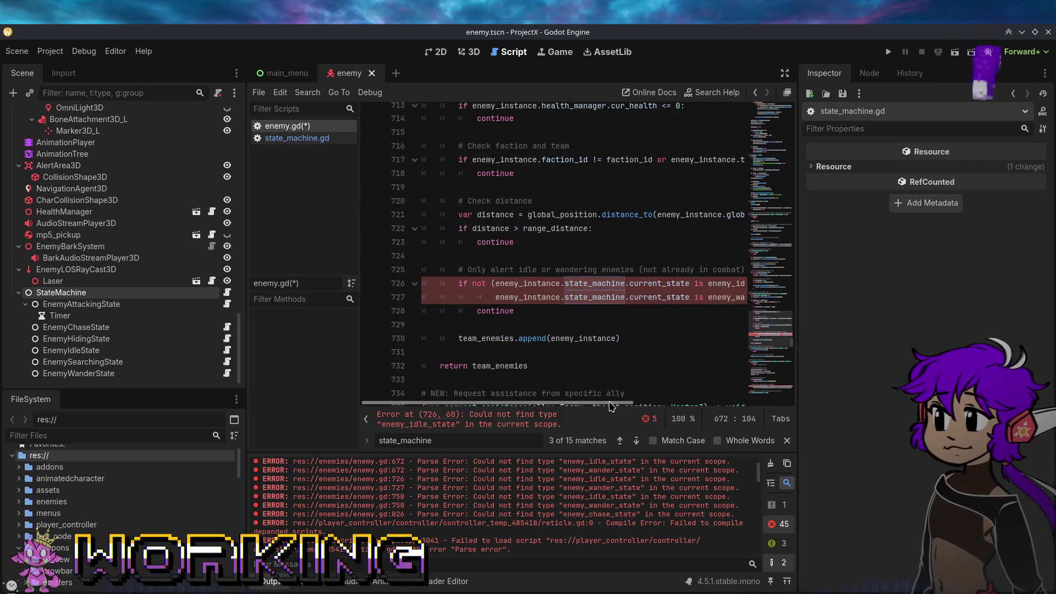
scroll(611, 407, "right", 5)
double_click(617, 283)
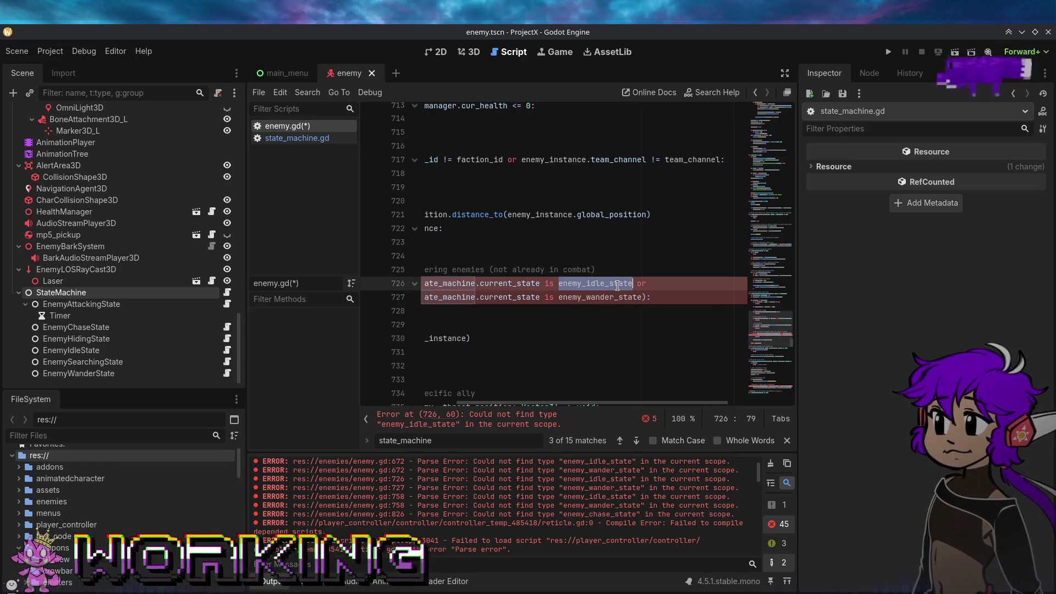
type("EnemY")
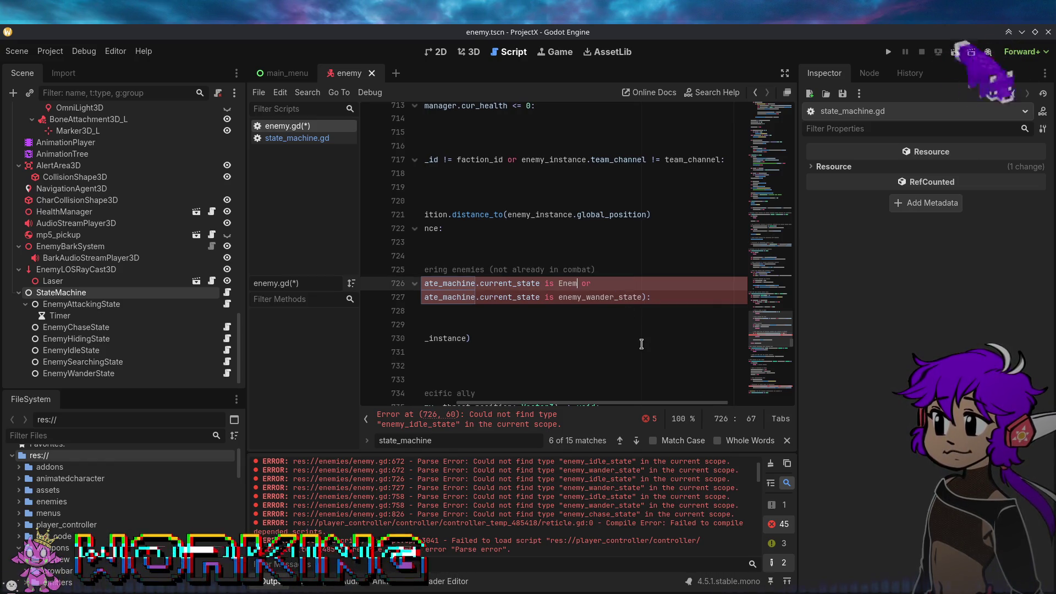
type("Idl")
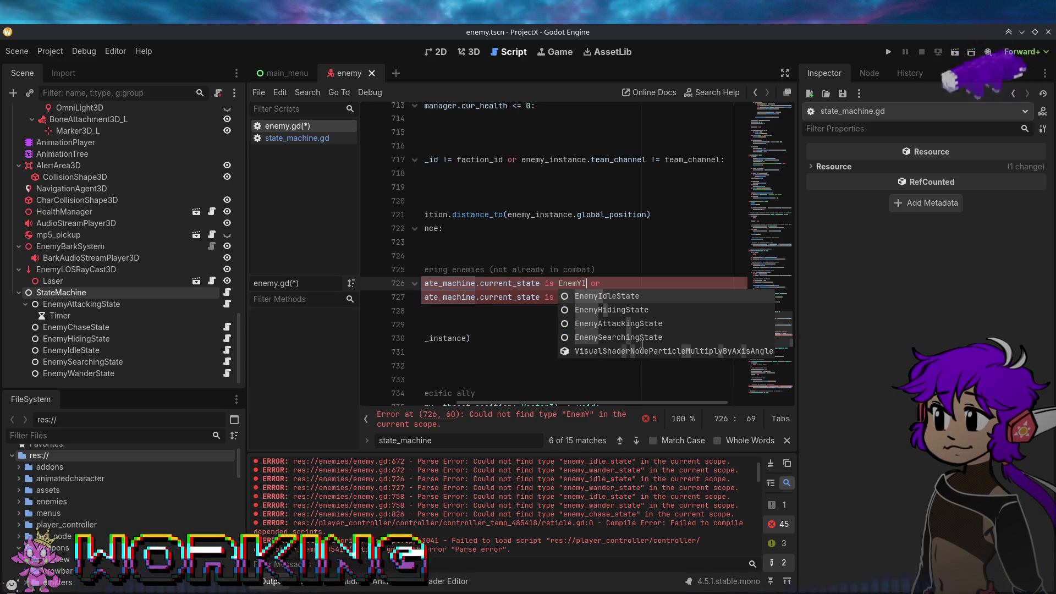
key("Return")
double_click(596, 297)
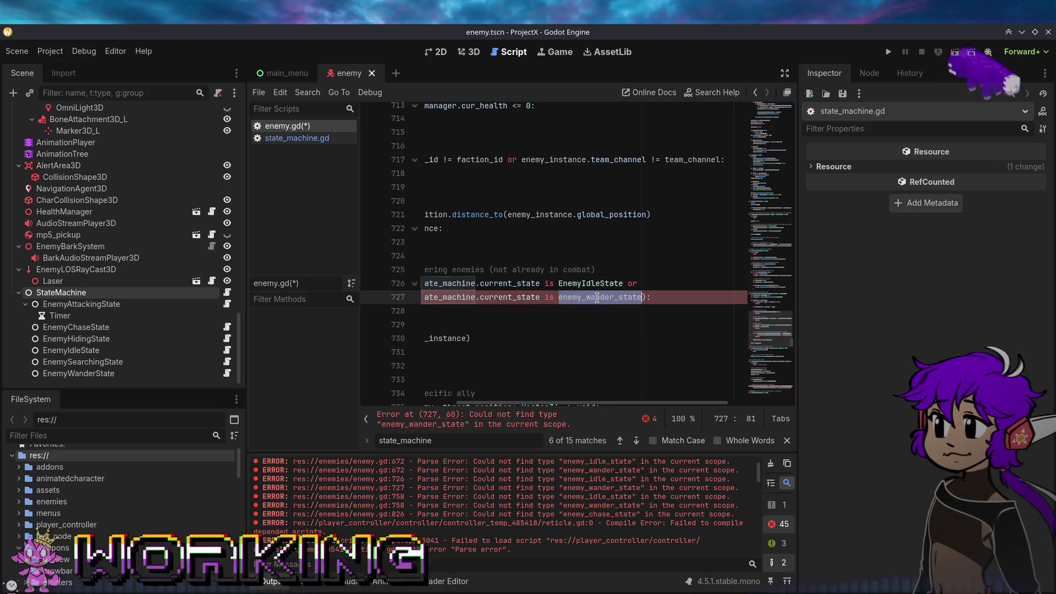
type("wander")
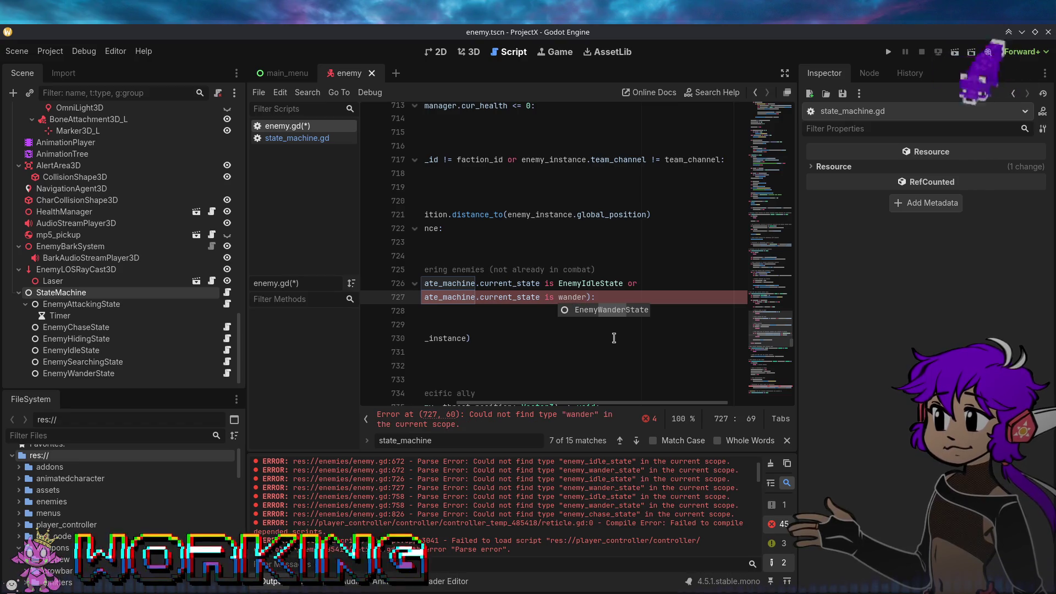
key("Return")
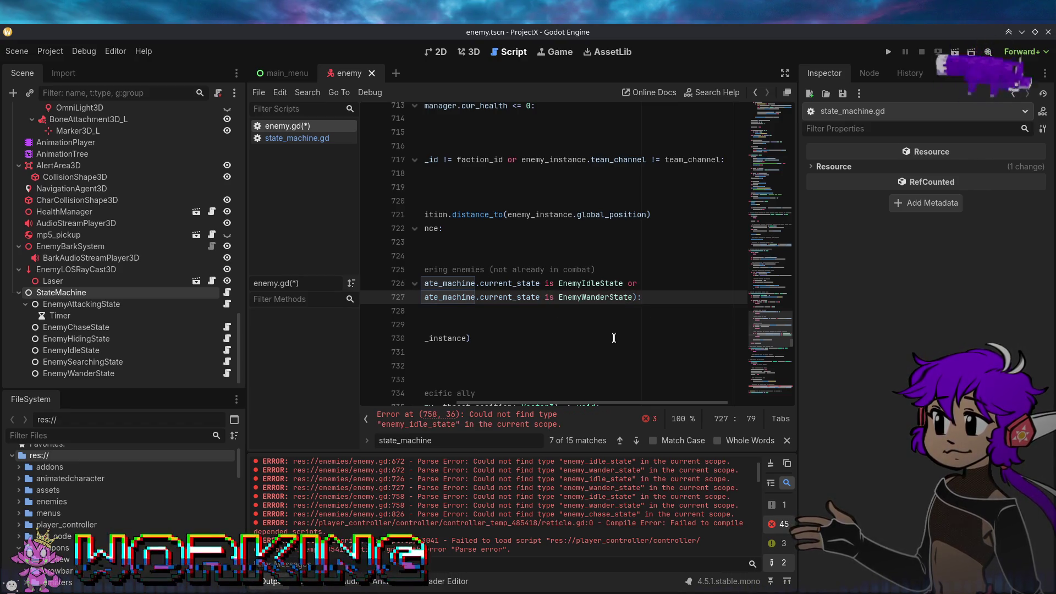
left_click_drag(618, 407, 526, 407)
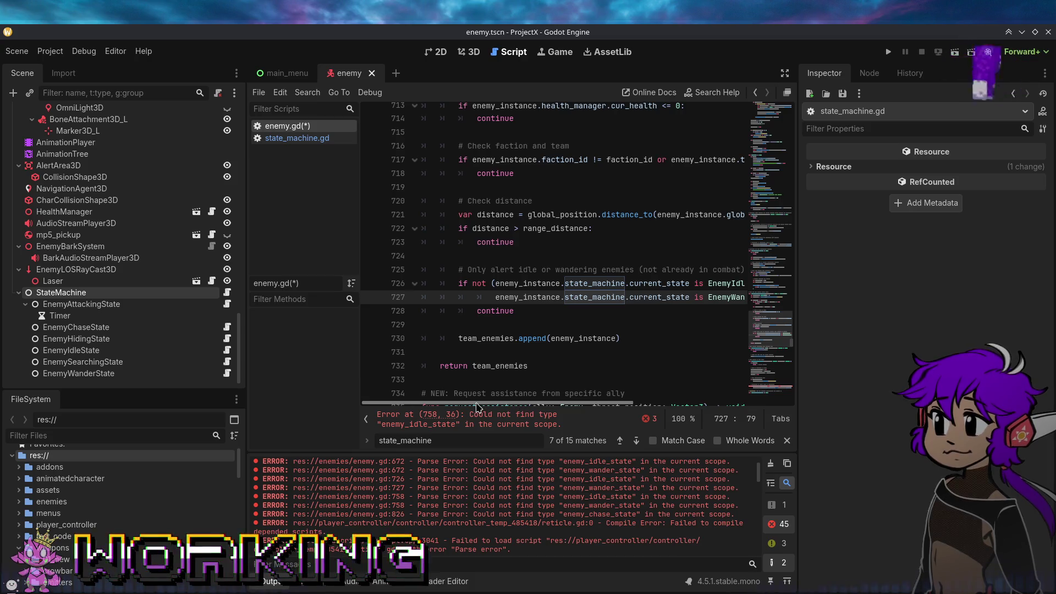
left_click(498, 421)
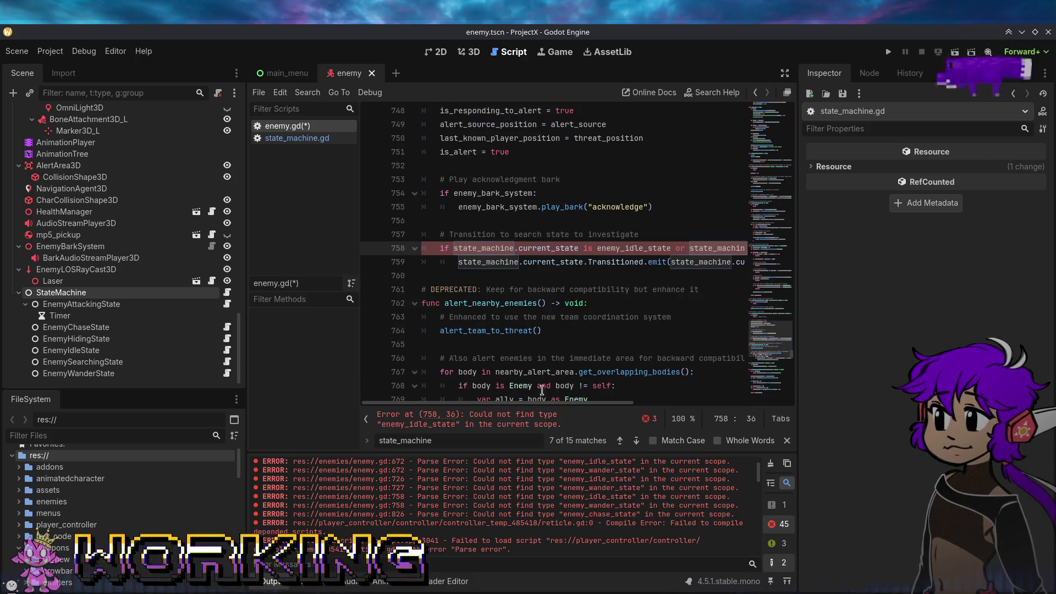
Replace the old state names on line 758 with EnemyIdleState and EnemyWanderState.
mouse_move(593, 405)
left_mouse_down()
mouse_move(709, 396)
mouse_move(684, 396)
left_mouse_up()
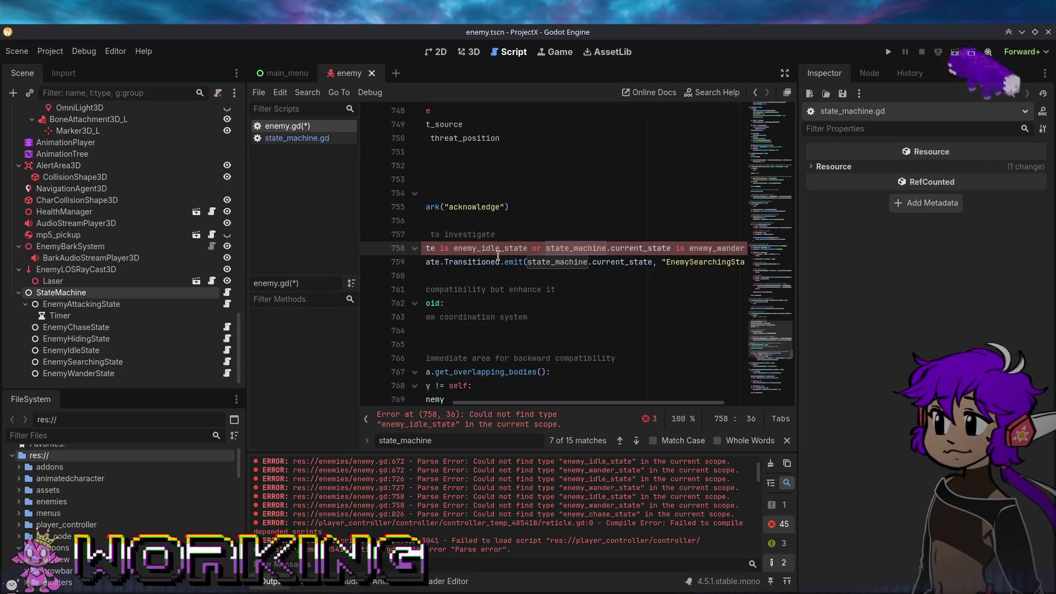
scroll(578, 507, "up", 1)
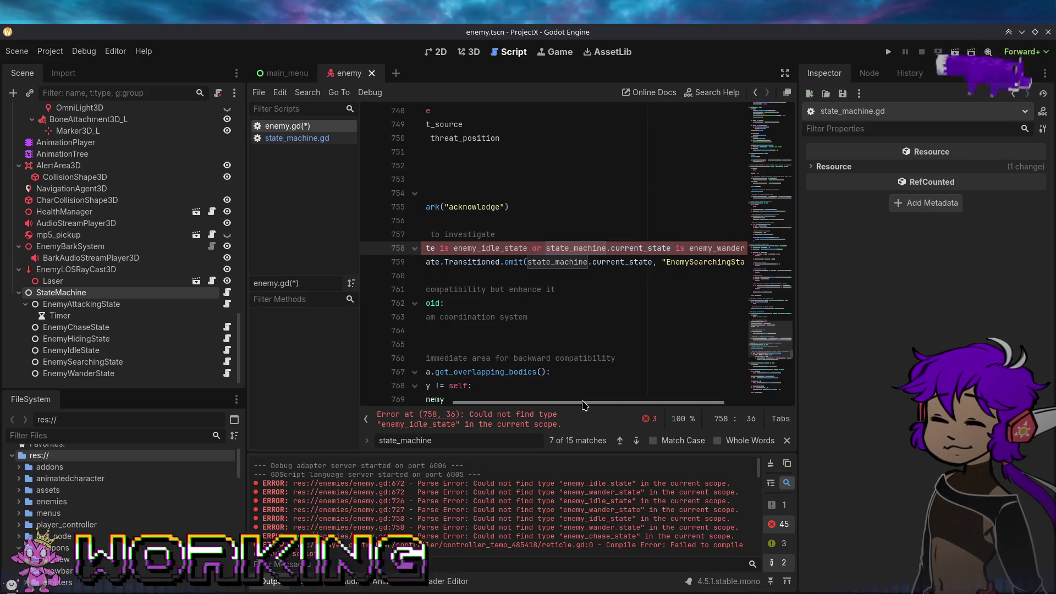
left_click_drag(493, 403, 402, 379)
scroll(528, 368, "up", 7)
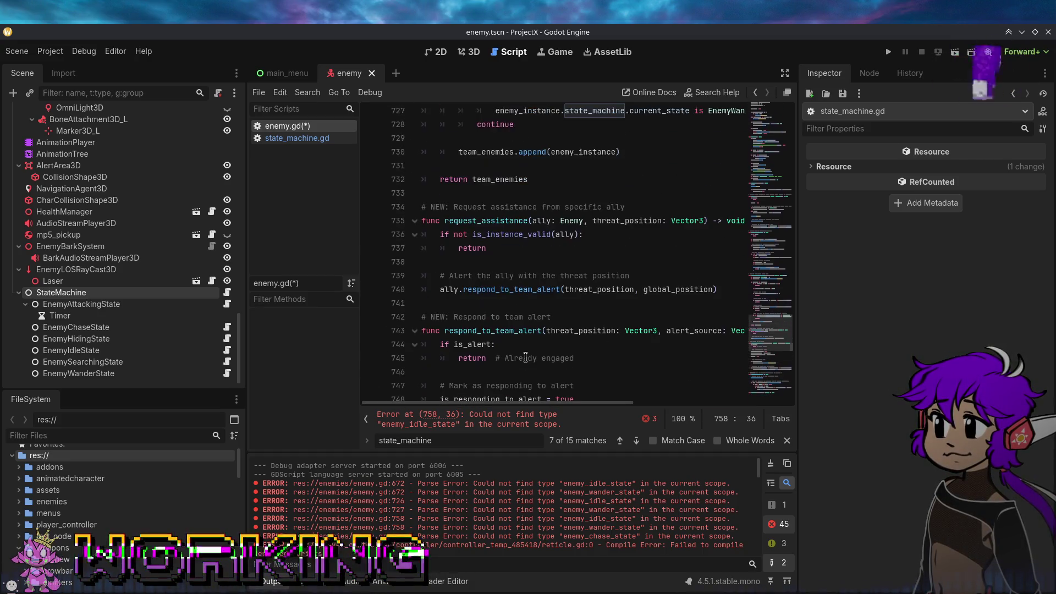
scroll(525, 358, "down", 6)
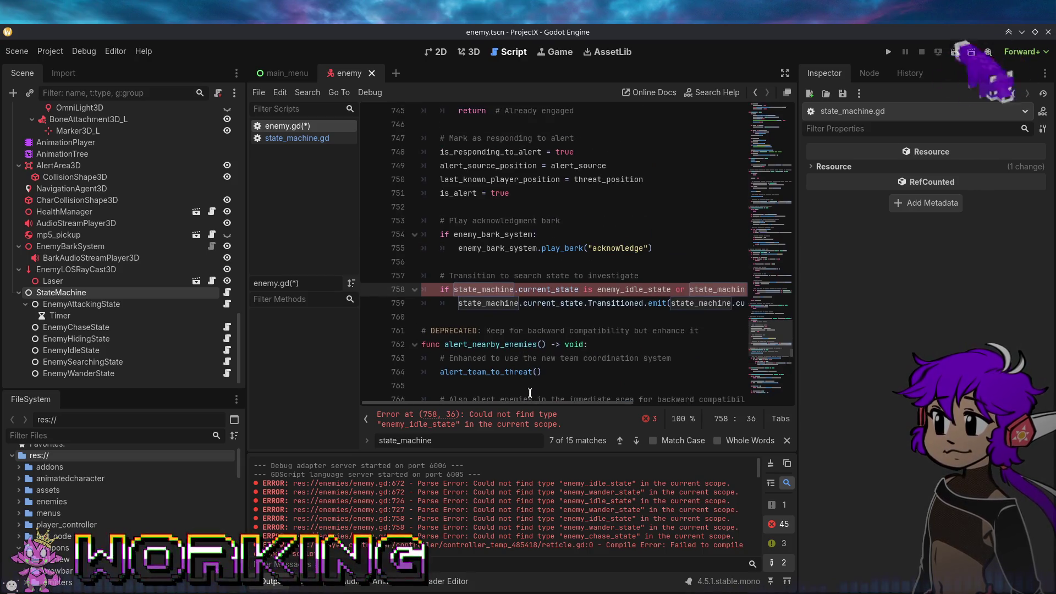
left_click_drag(532, 406, 652, 405)
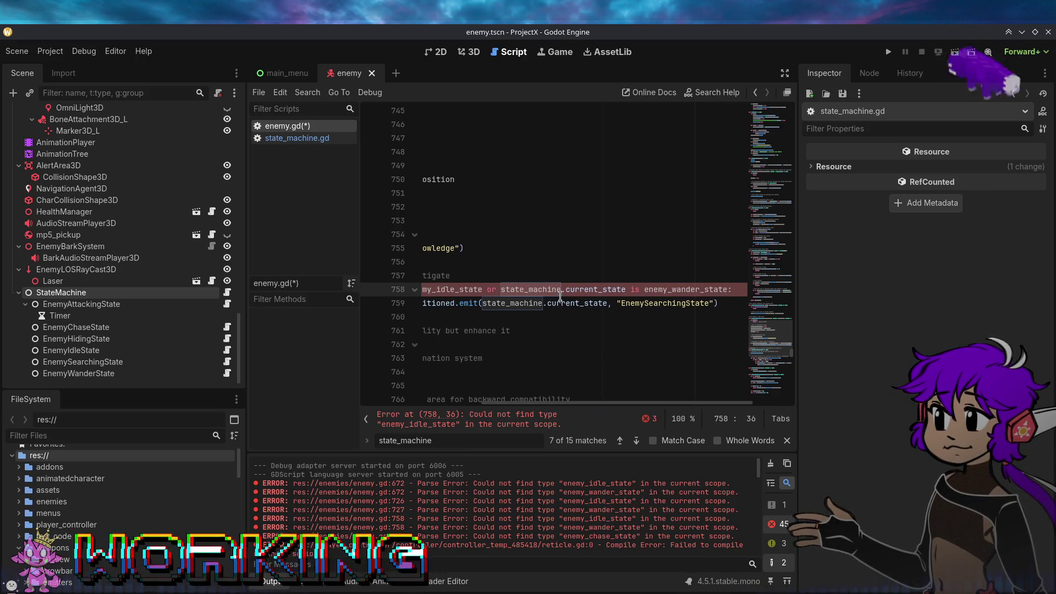
double_click(464, 286)
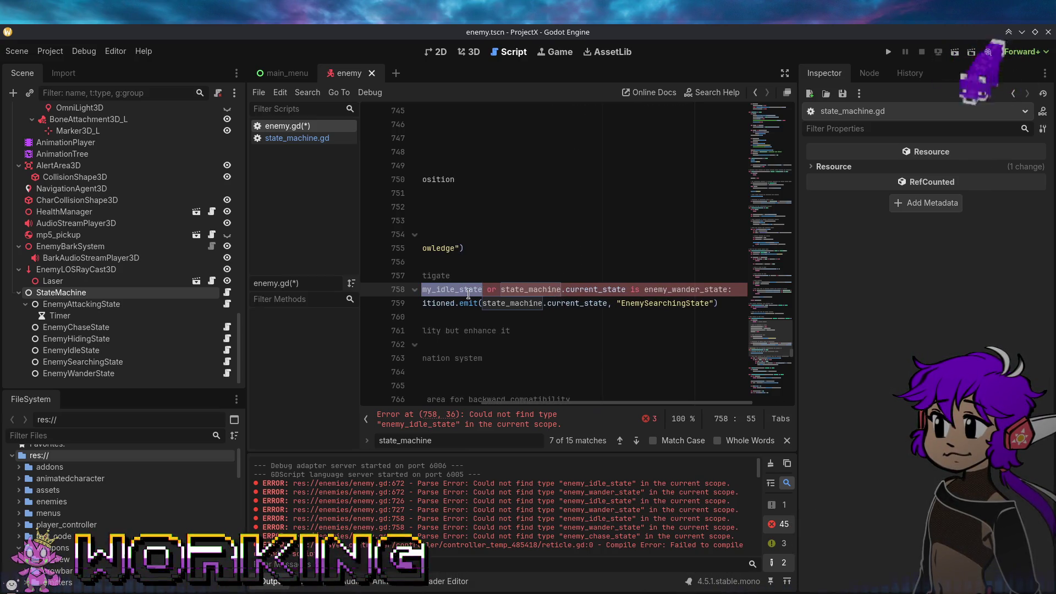
type("Idle")
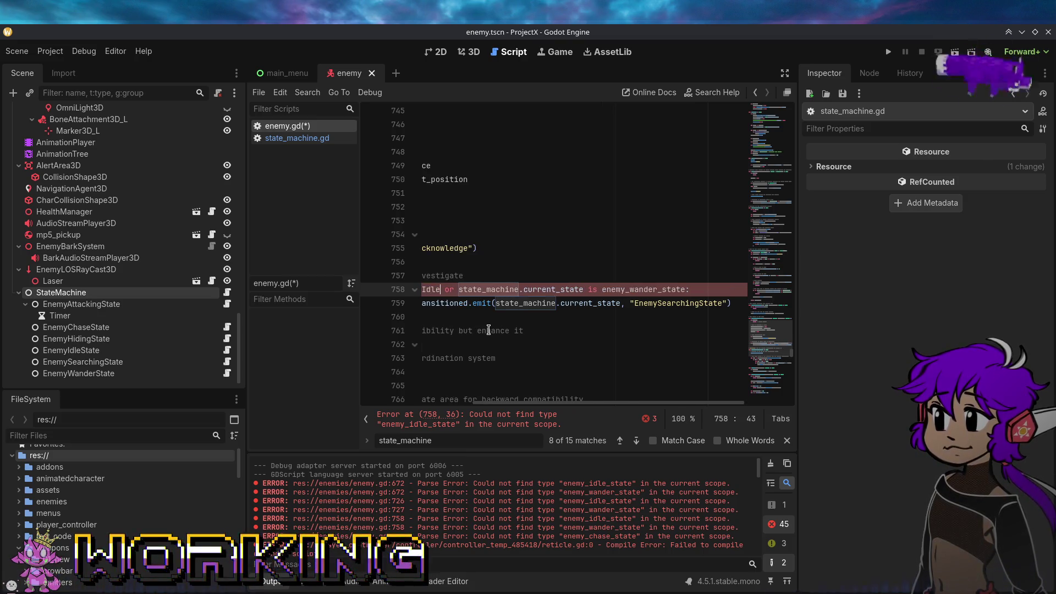
key("Return")
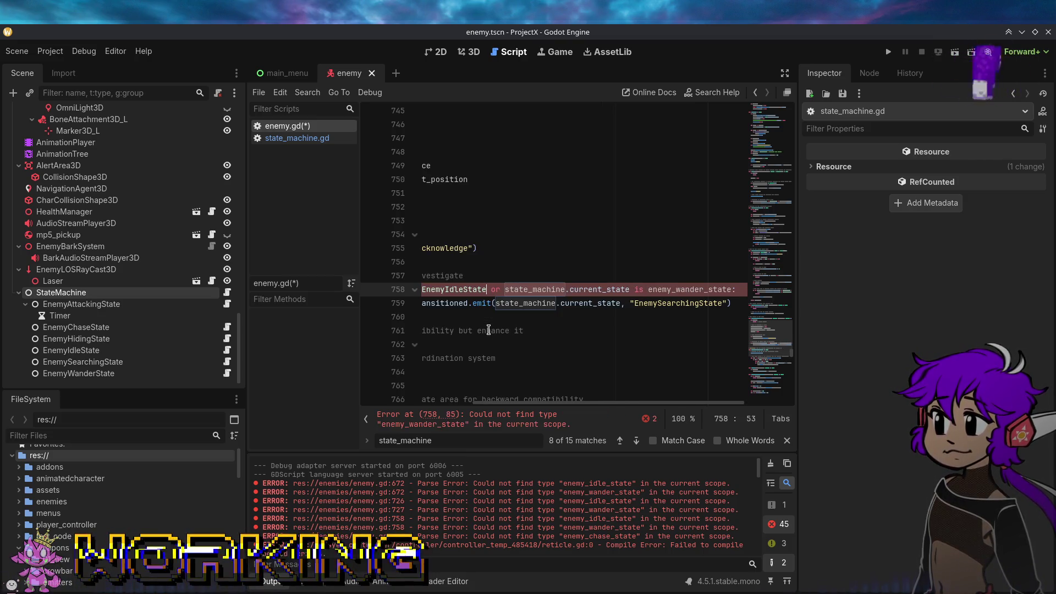
double_click(700, 290)
type("wander")
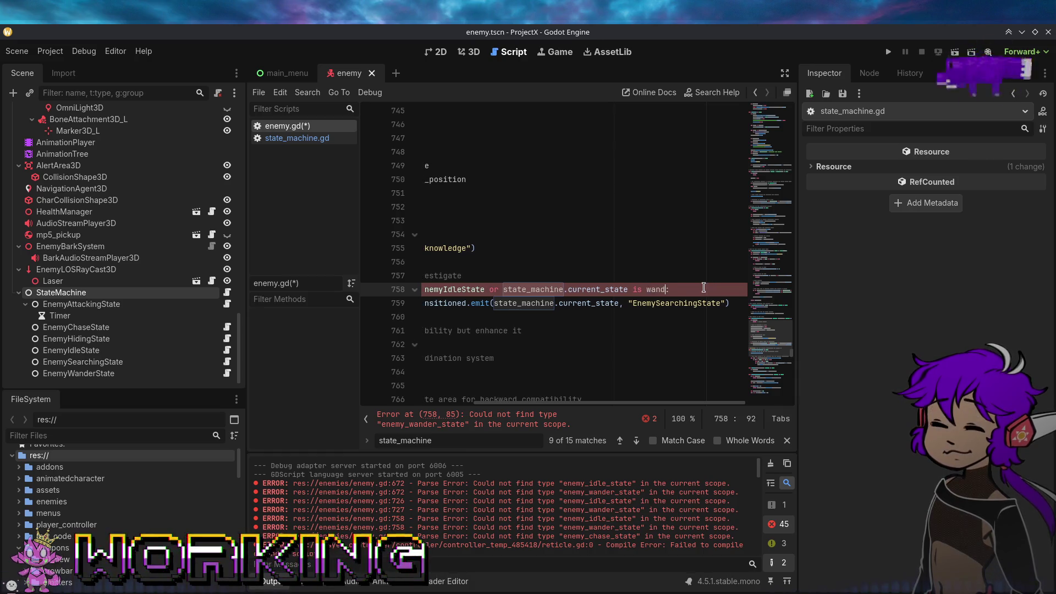
key("Return")
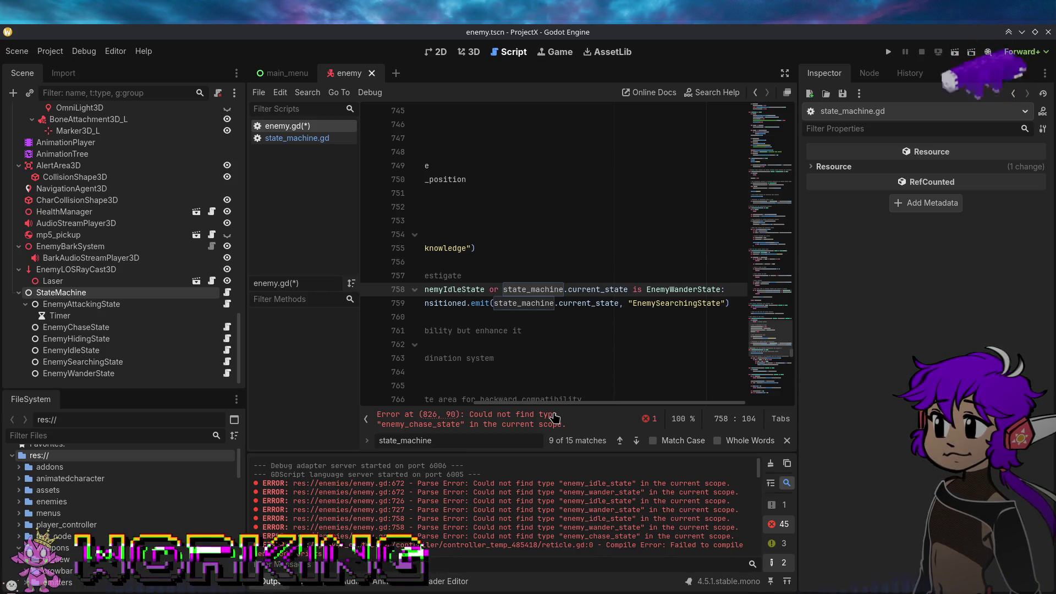
Change the chase state on line 826 to EnemyChaseState and save enemy.gd.
left_click(554, 418)
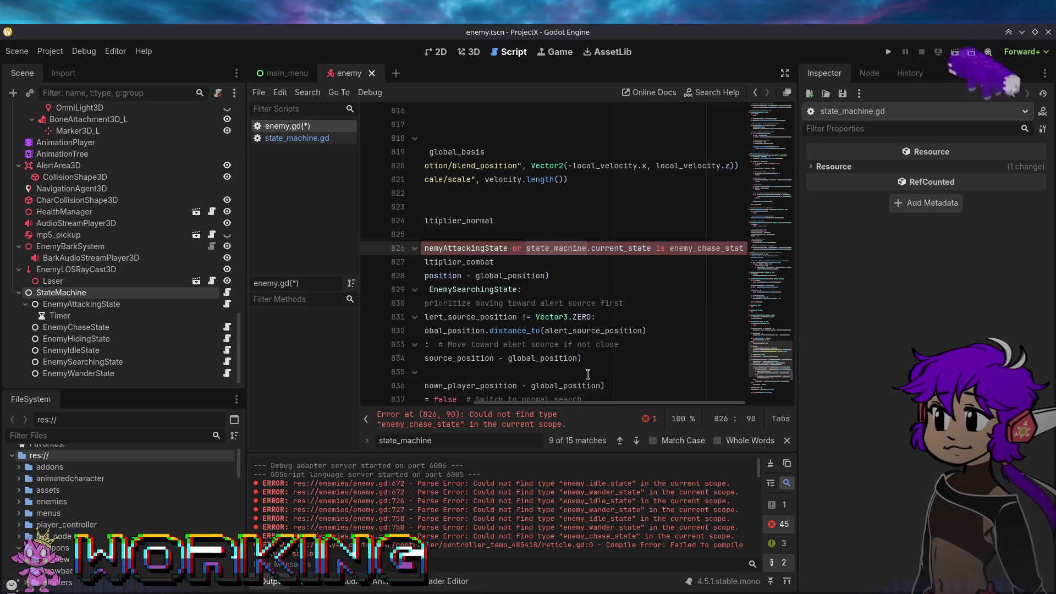
left_click_drag(600, 405, 648, 407)
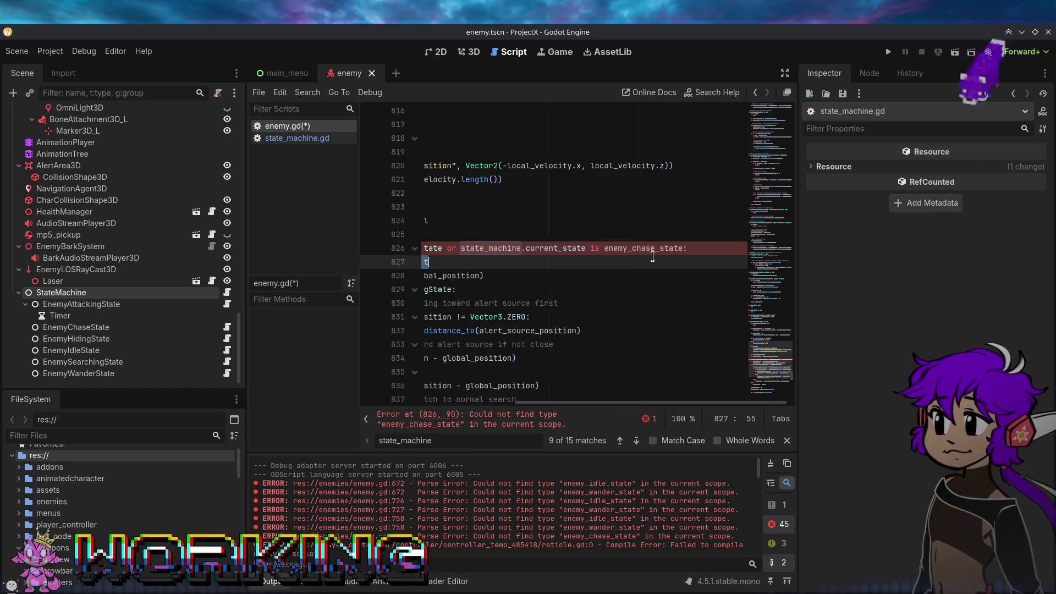
double_click(651, 249)
type("EnemyCha")
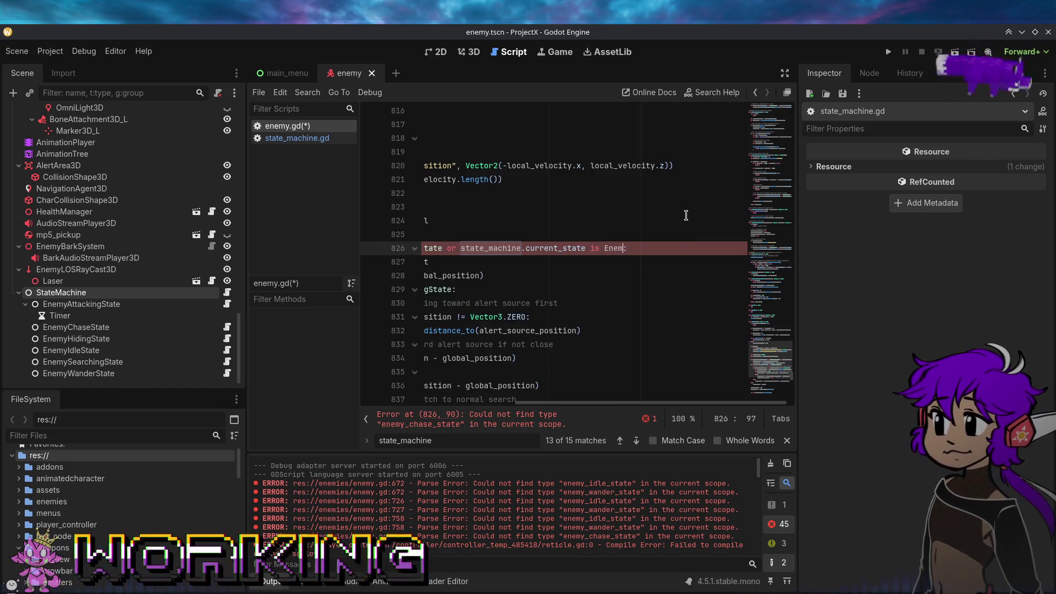
type("se")
key("Return")
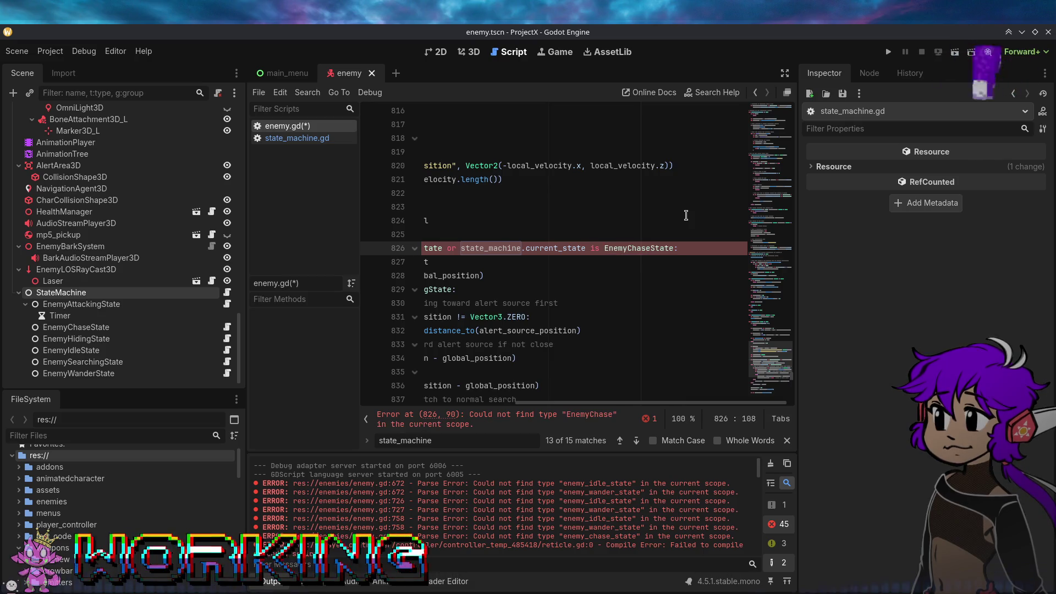
key("ctrl+s")
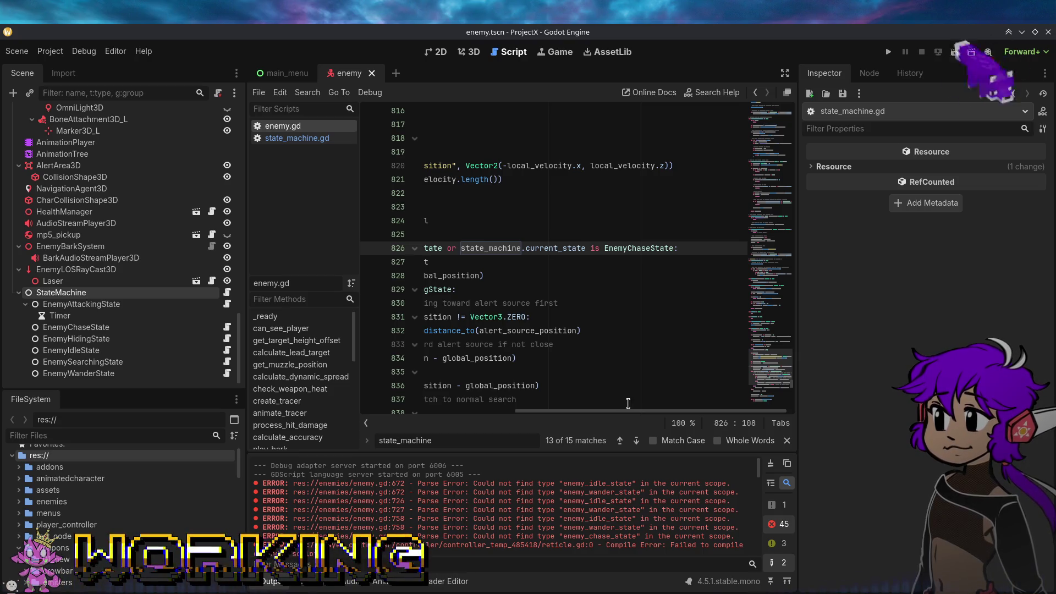
left_click_drag(614, 415, 460, 415)
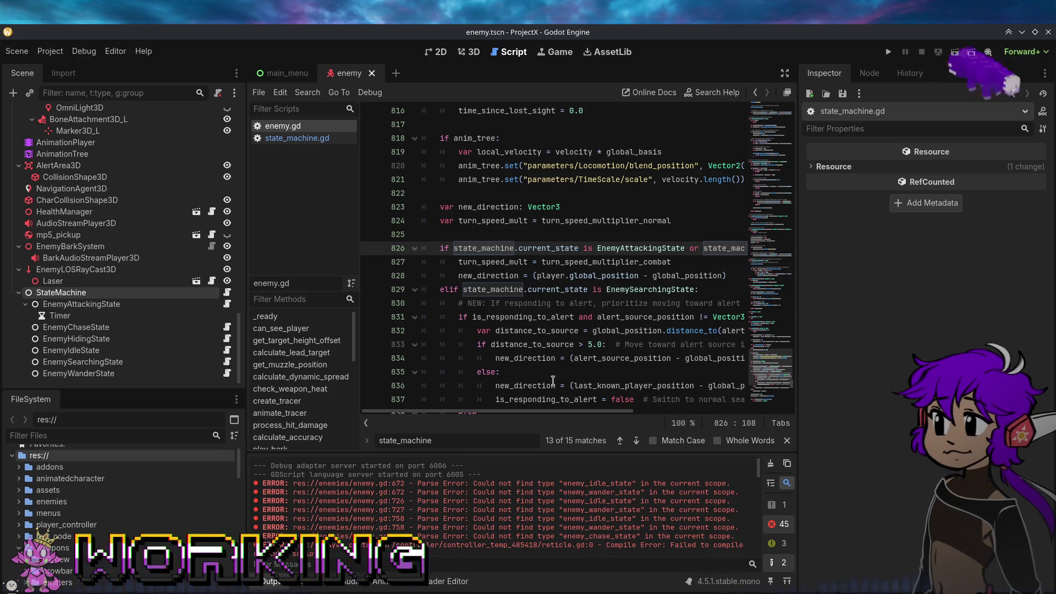
scroll(675, 529, "down", 2)
scroll(674, 530, "down", 3)
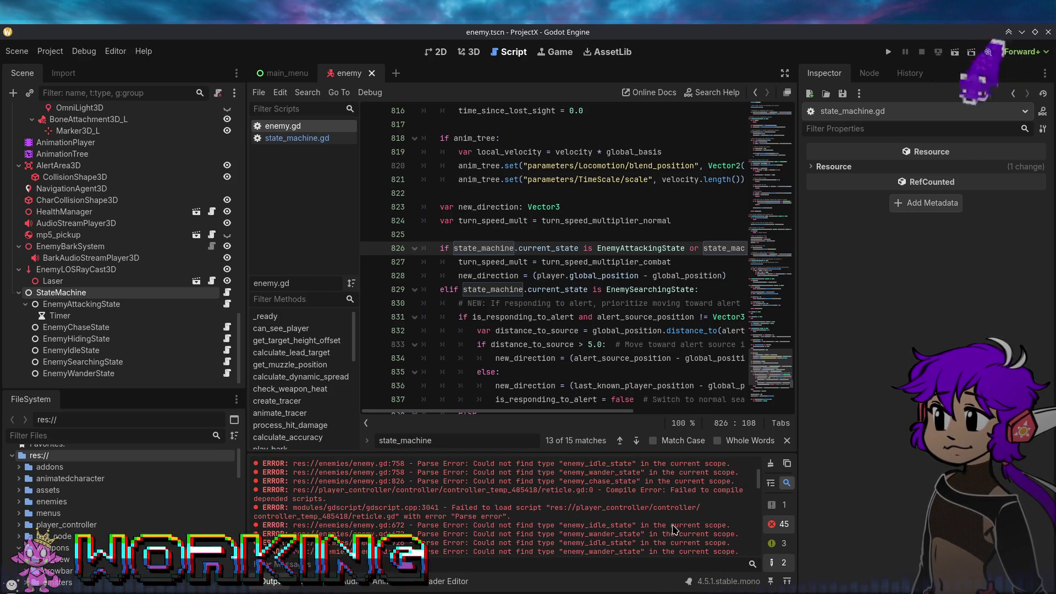
scroll(668, 525, "up", 2)
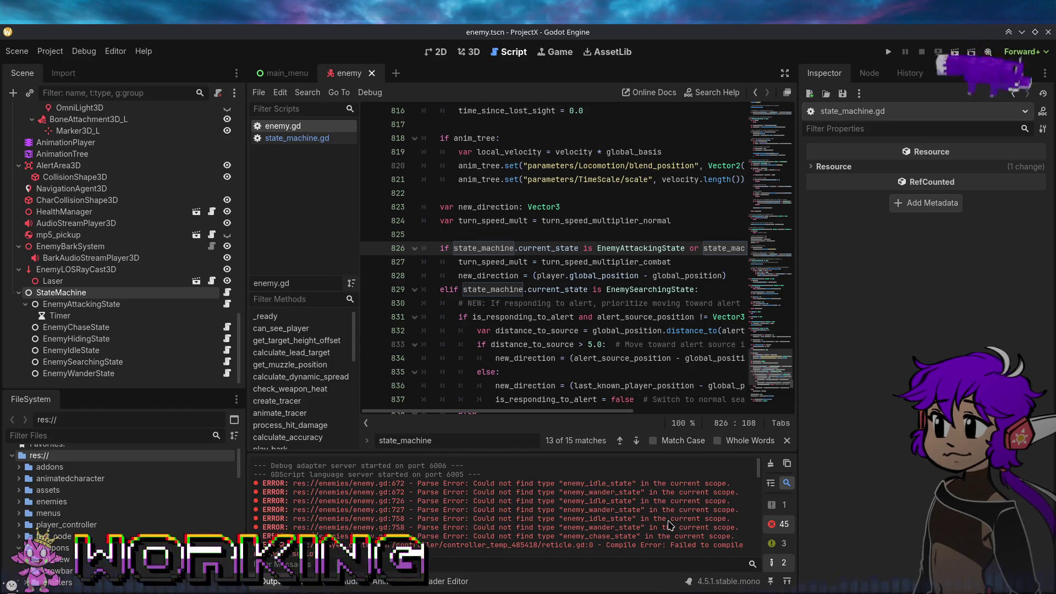
scroll(663, 523, "up", 2)
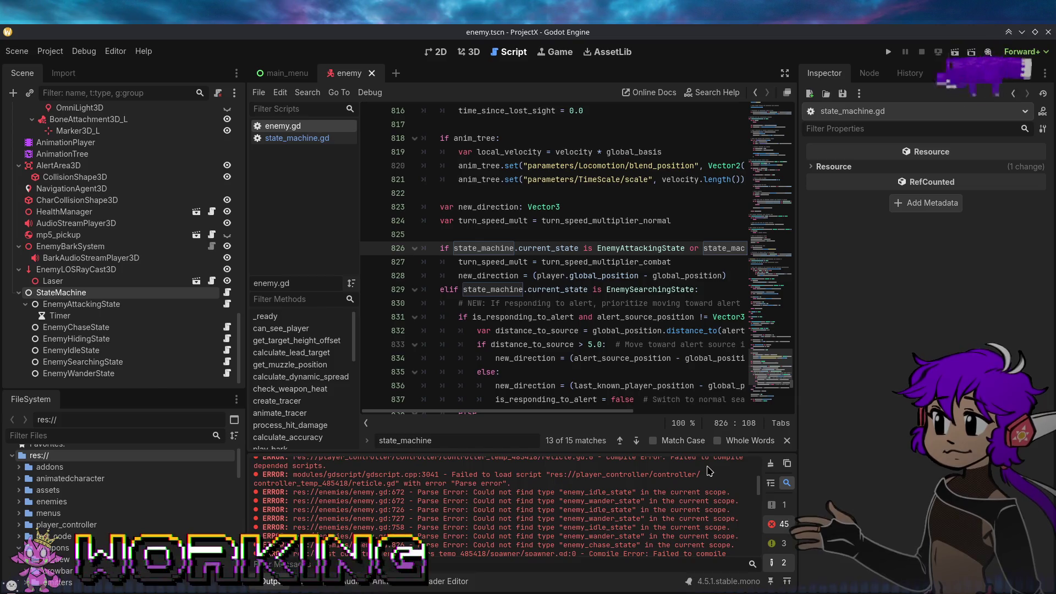
scroll(672, 504, "up", 1)
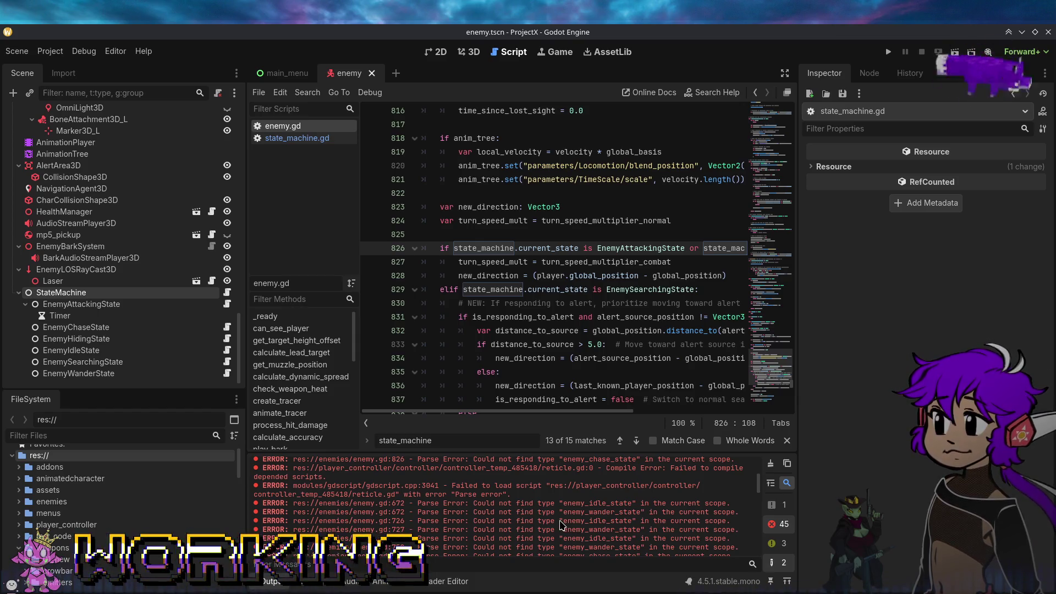
scroll(561, 525, "down", 2)
scroll(560, 528, "down", 2)
scroll(558, 531, "down", 2)
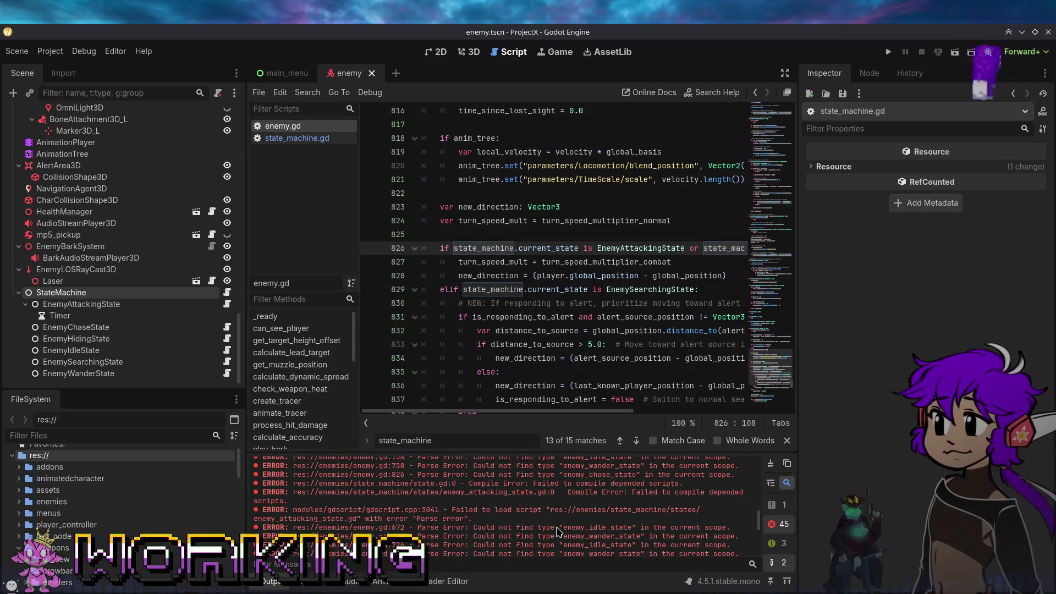
scroll(557, 528, "down", 2)
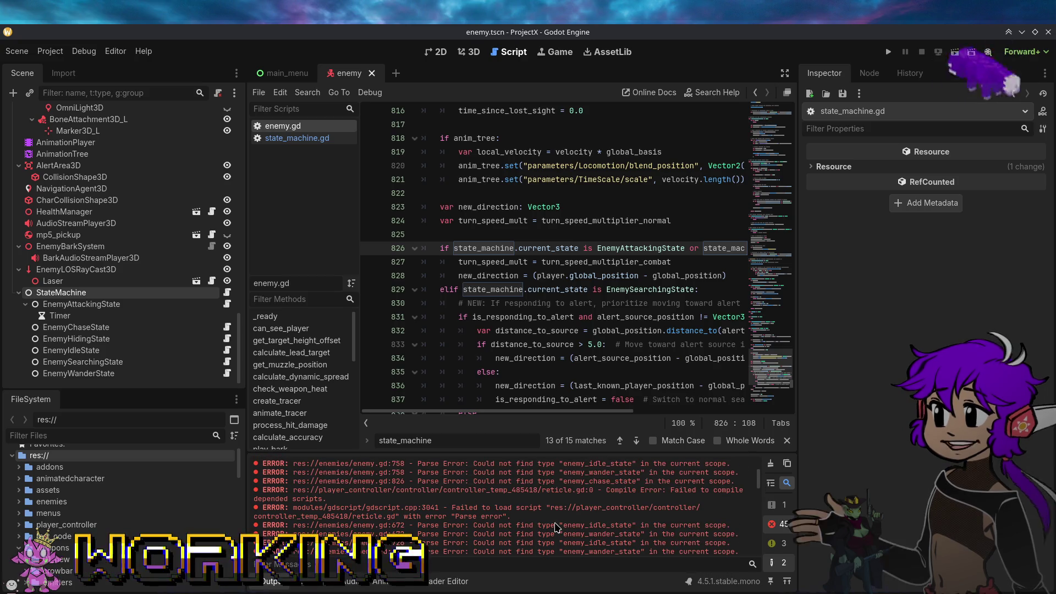
scroll(555, 527, "down", 1)
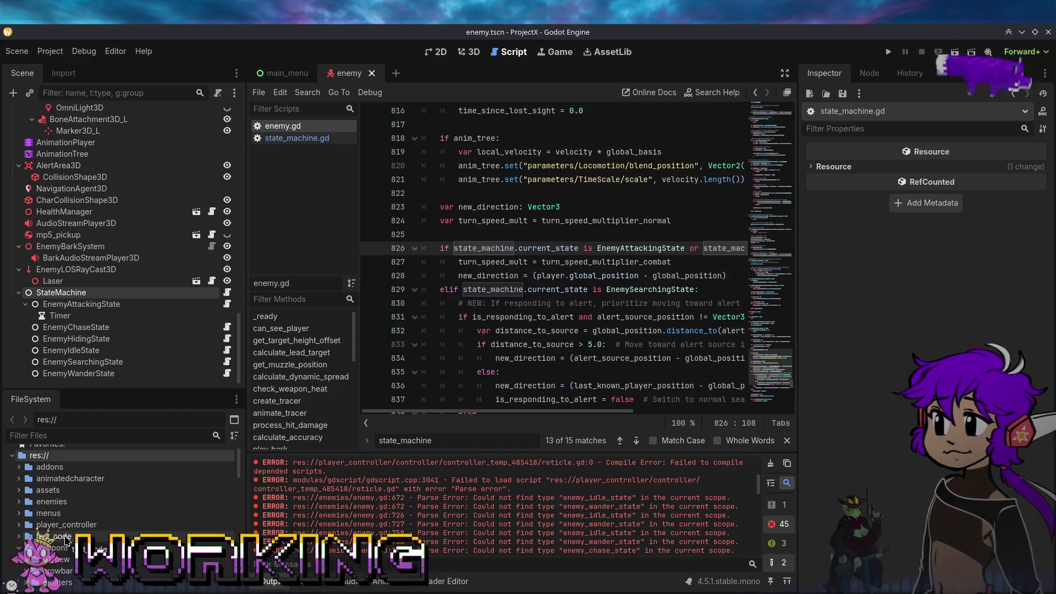
scroll(64, 530, "down", 1)
Move the controller_temp_485418 scripts such as death_screen.gd and knife.gd into the inner controller folder.
left_click(20, 532)
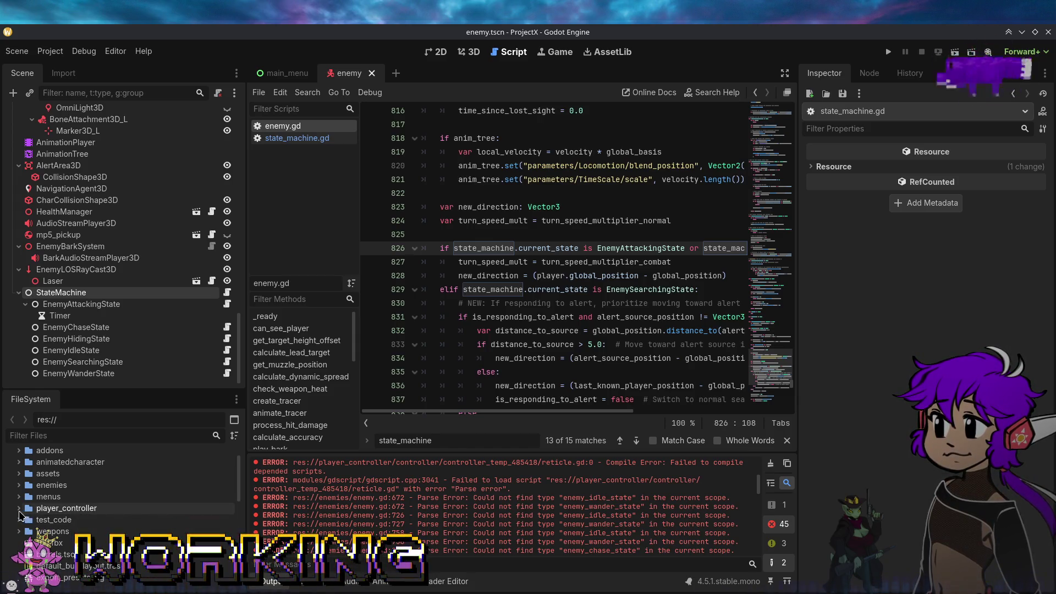
left_click(25, 519)
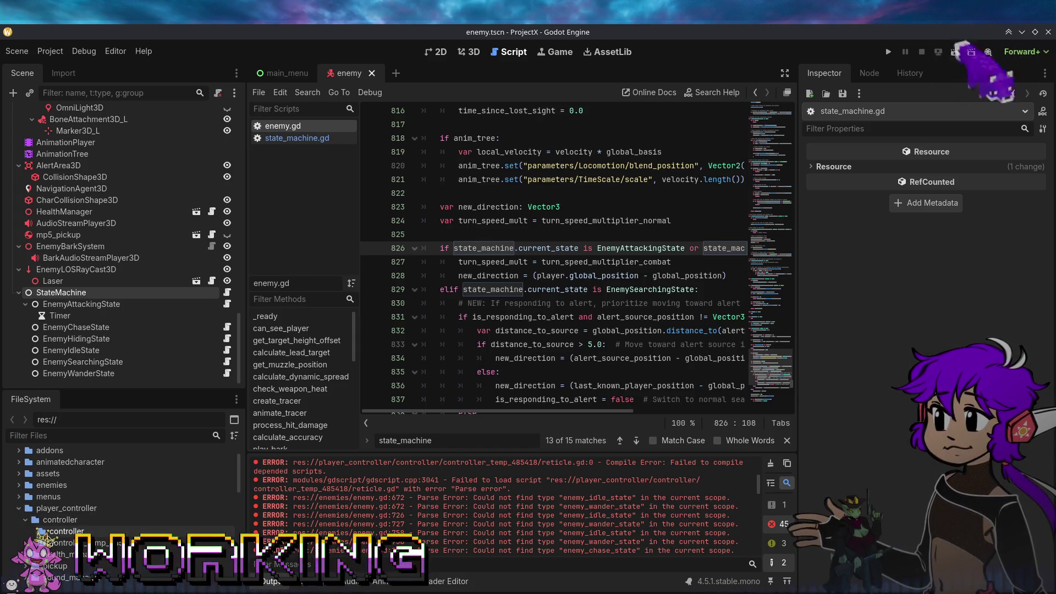
left_click(32, 542)
scroll(55, 529, "down", 3)
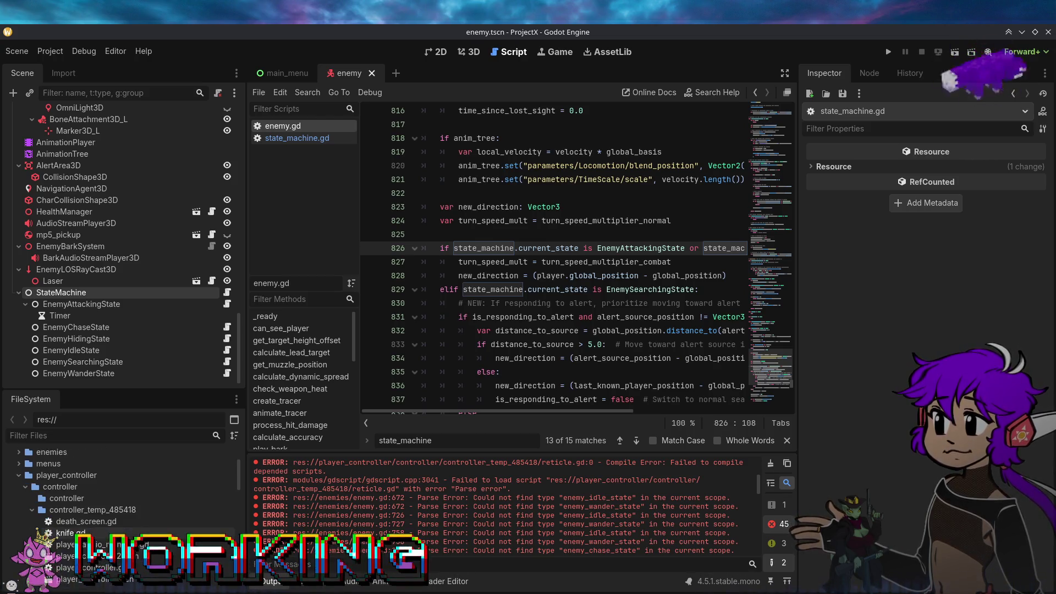
scroll(83, 511, "down", 3)
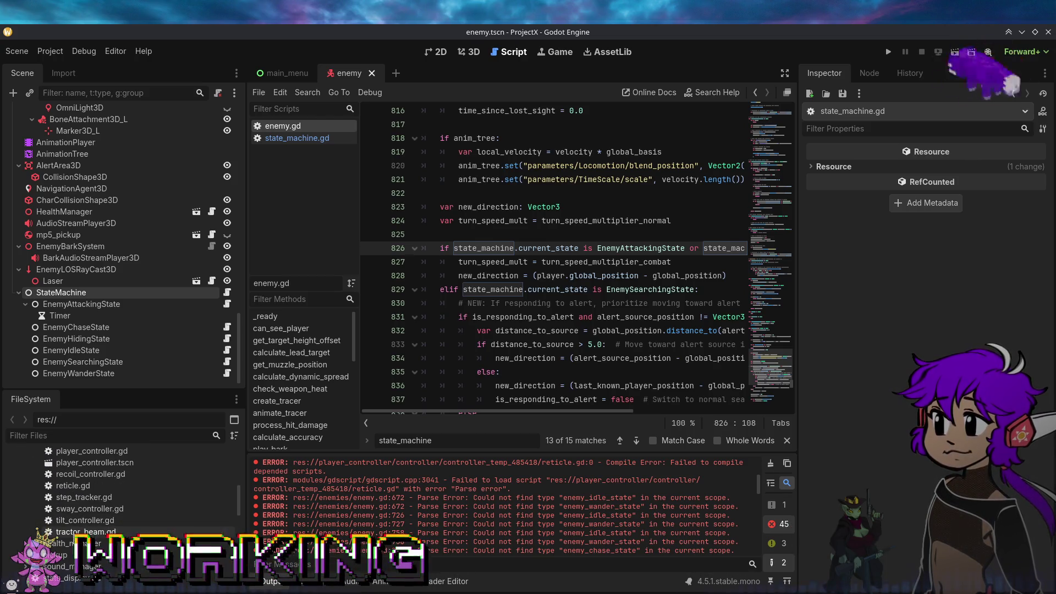
left_click(82, 532)
scroll(63, 507, "up", 4)
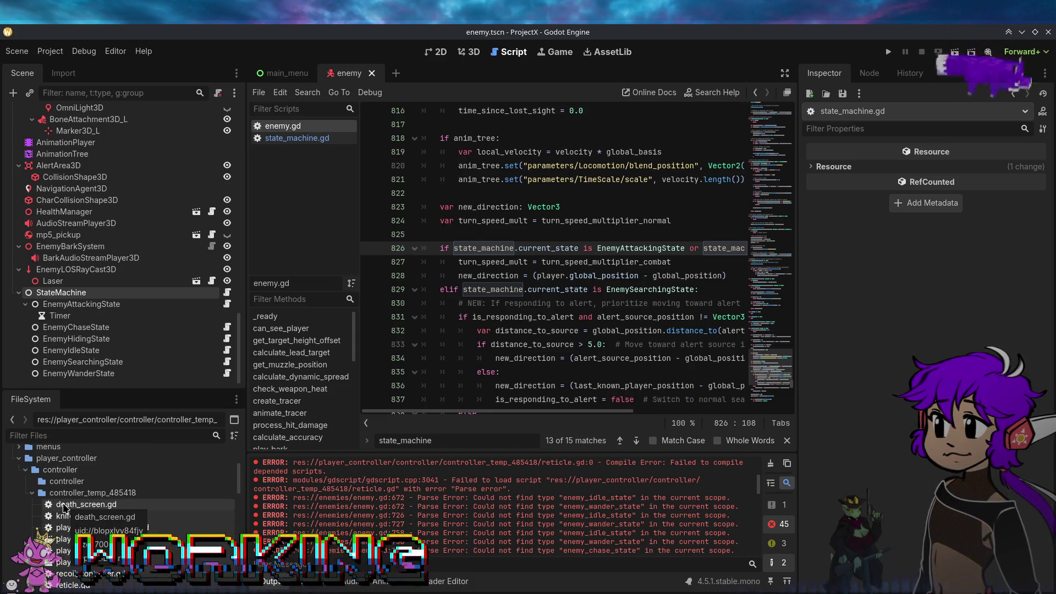
left_click_drag(63, 507, 65, 485)
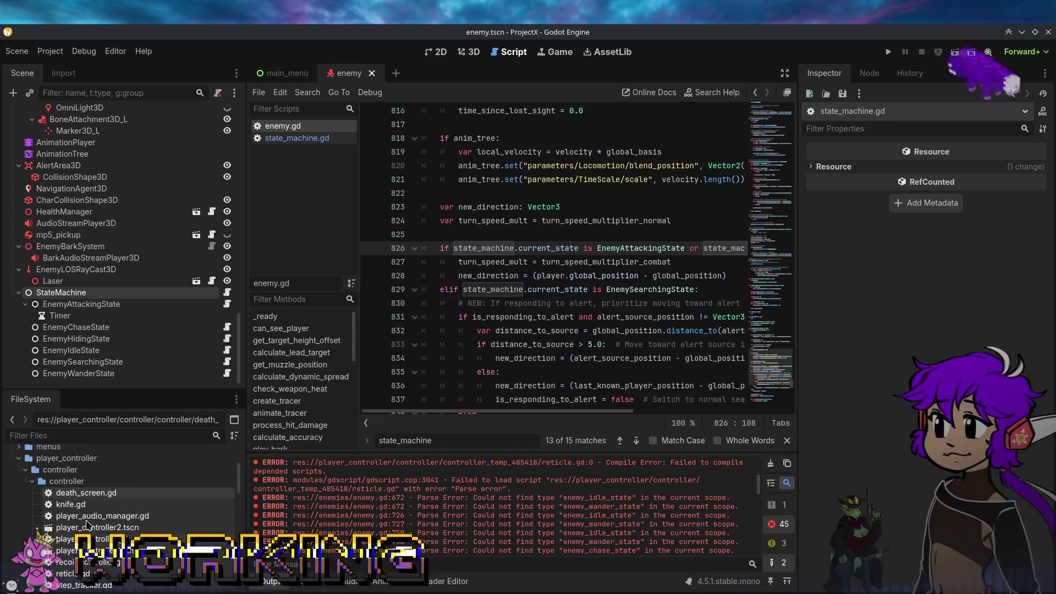
Check both controller folders' contents and open reticle.gd from player_controller/controller.
left_click(71, 504)
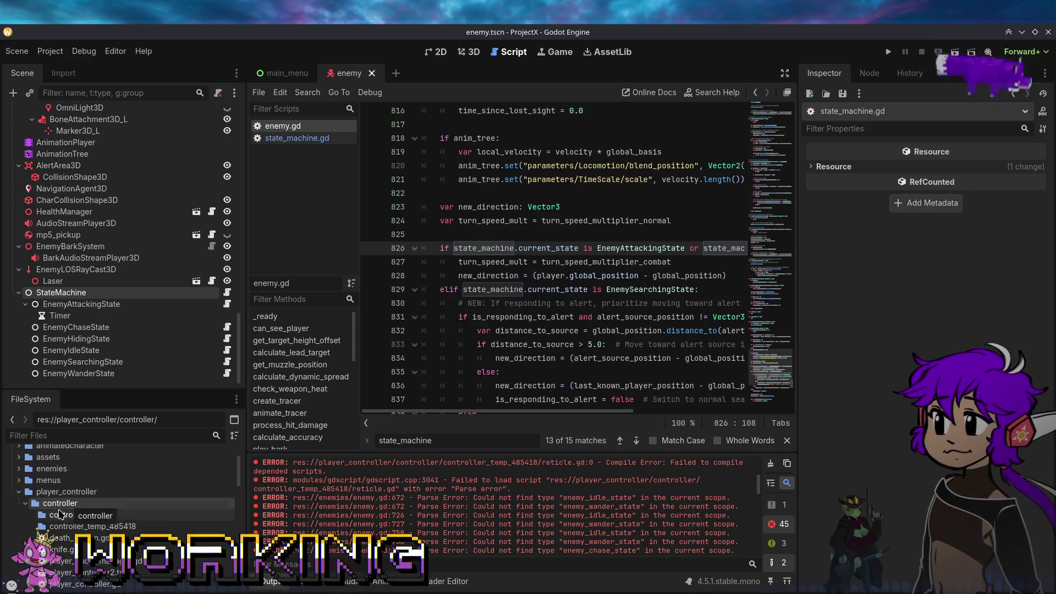
left_click(57, 517)
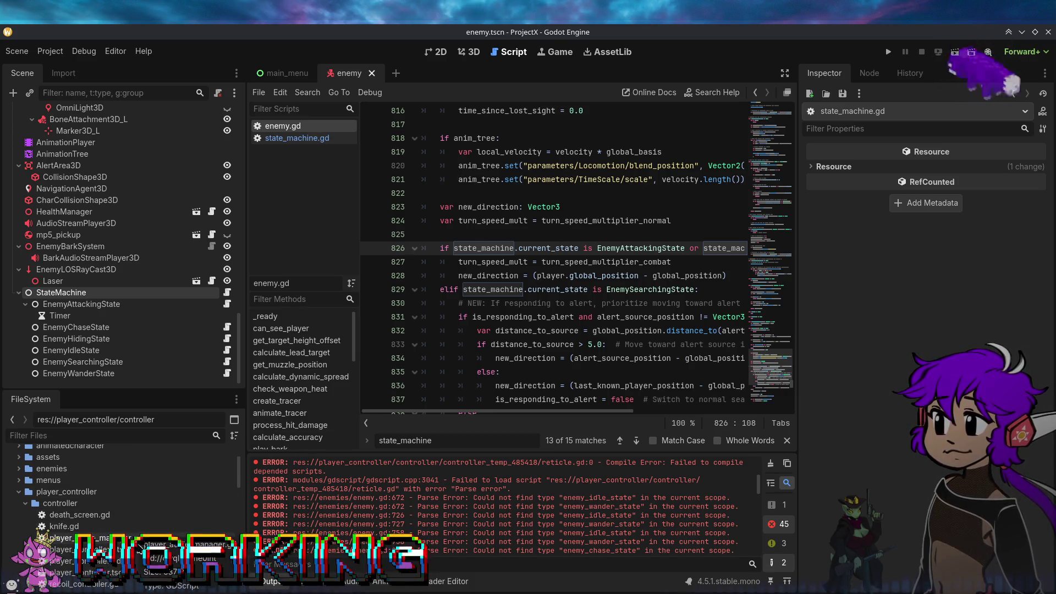
scroll(155, 563, "down", 3)
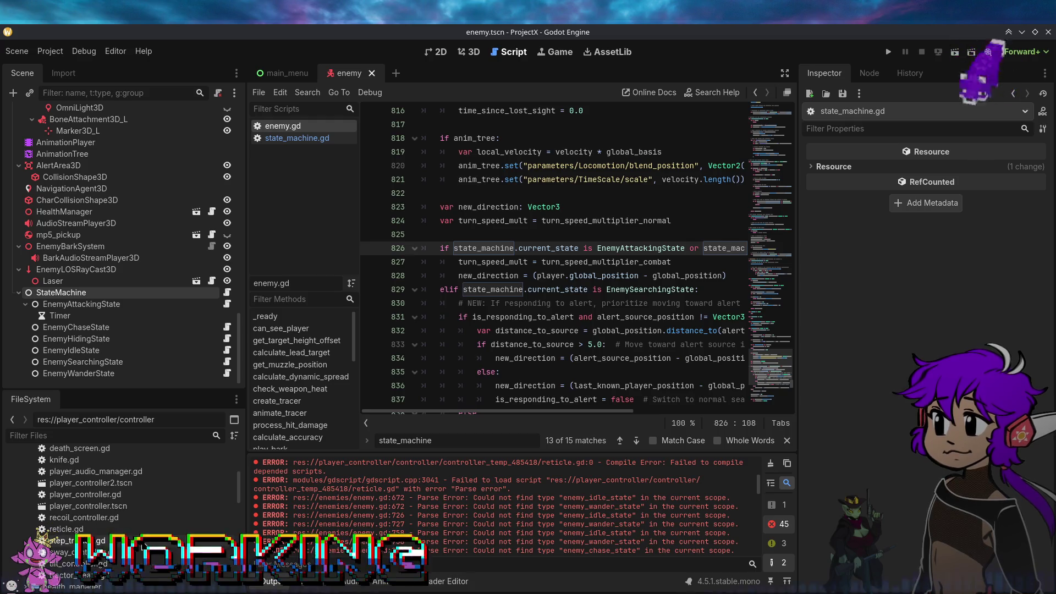
double_click(121, 530)
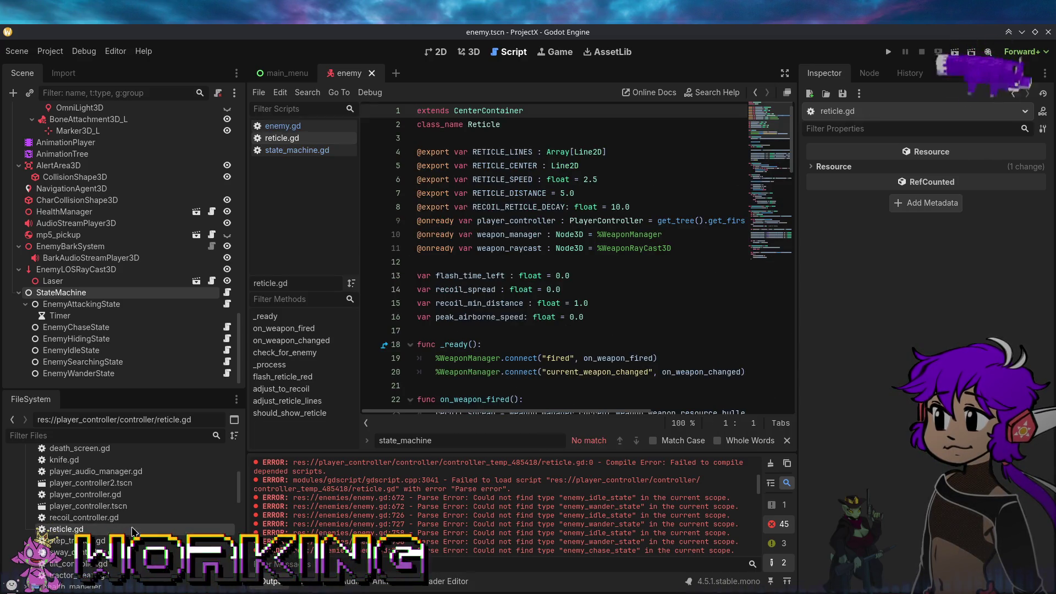
Read reticle.gd down to should_show_reticle at line 97 alongside the error log.
mouse_move(795, 151)
left_mouse_down()
mouse_move(754, 405)
mouse_move(805, 213)
mouse_move(811, 132)
left_mouse_up()
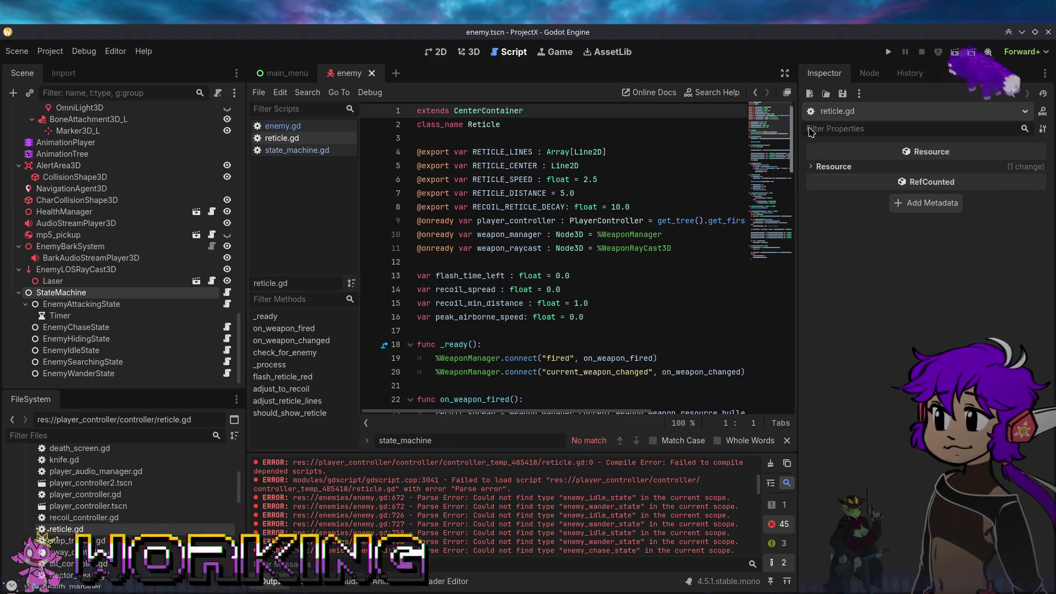
mouse_move(811, 132)
left_mouse_down()
mouse_move(798, 240)
mouse_move(736, 396)
left_mouse_up()
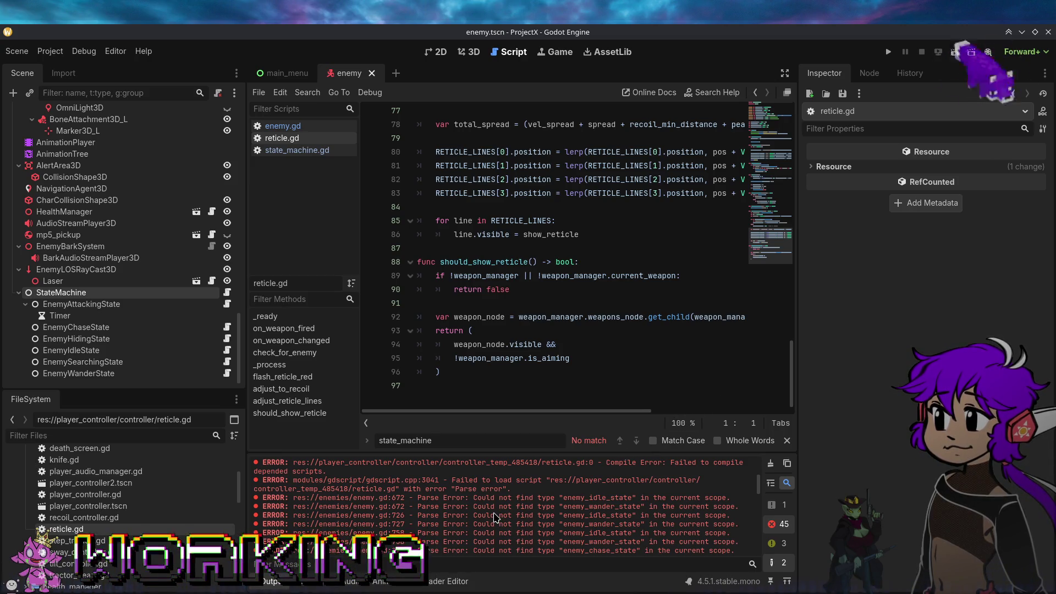
scroll(494, 517, "down", 4)
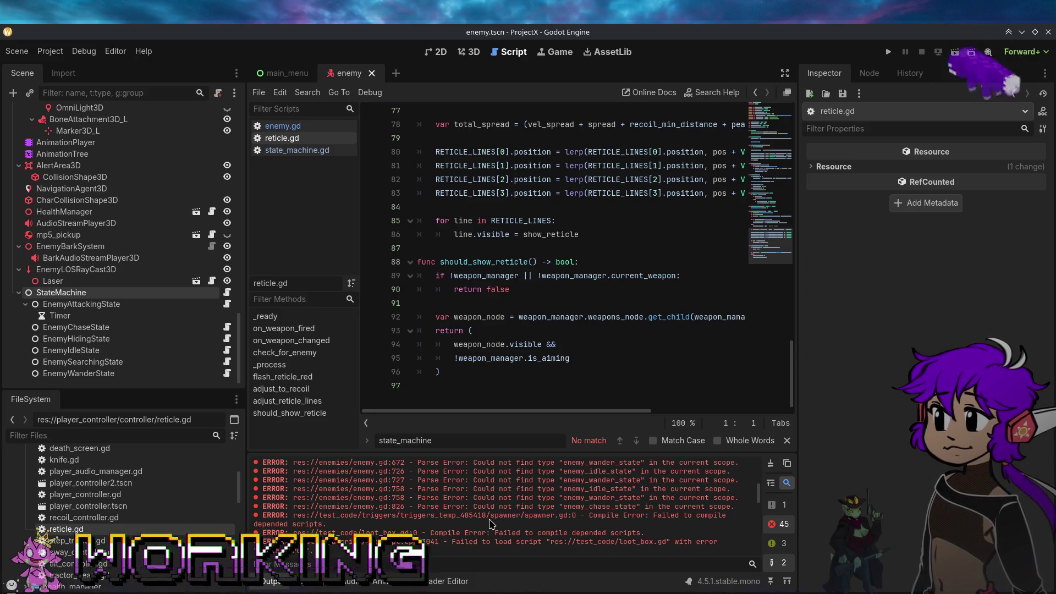
scroll(491, 524, "down", 5)
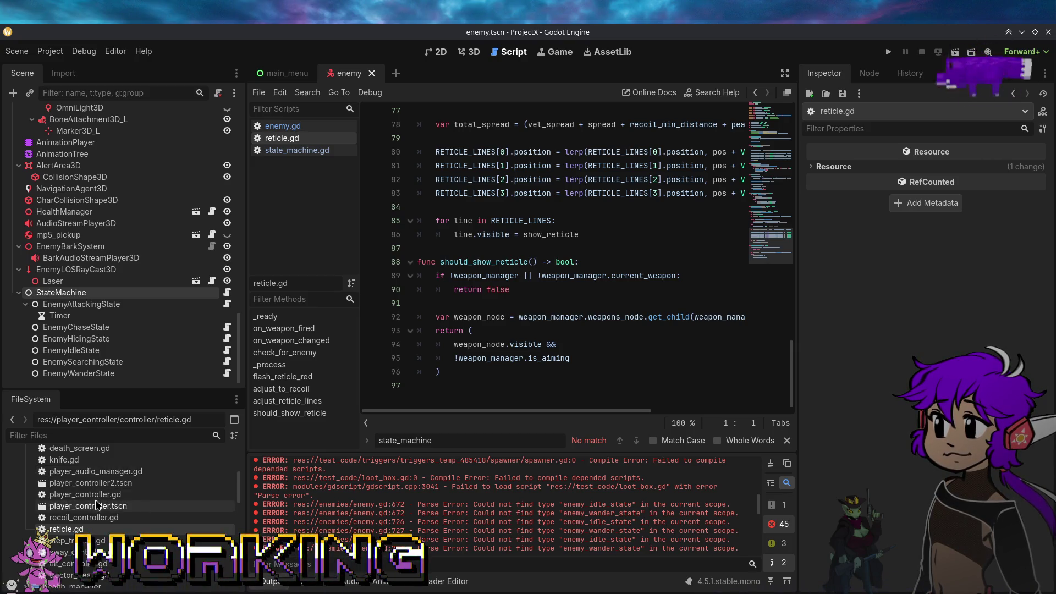
Move the spawner folder and trigger scripts from triggers_temp_485418 into test_code/triggers, then open spawner.gd.
scroll(96, 491, "up", 5)
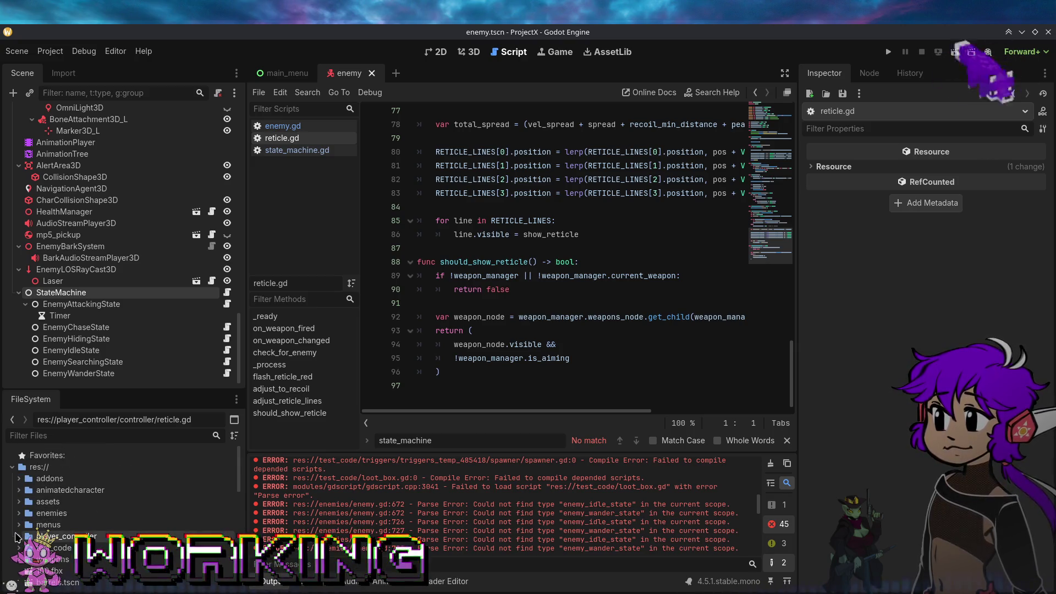
scroll(44, 536, "down", 4)
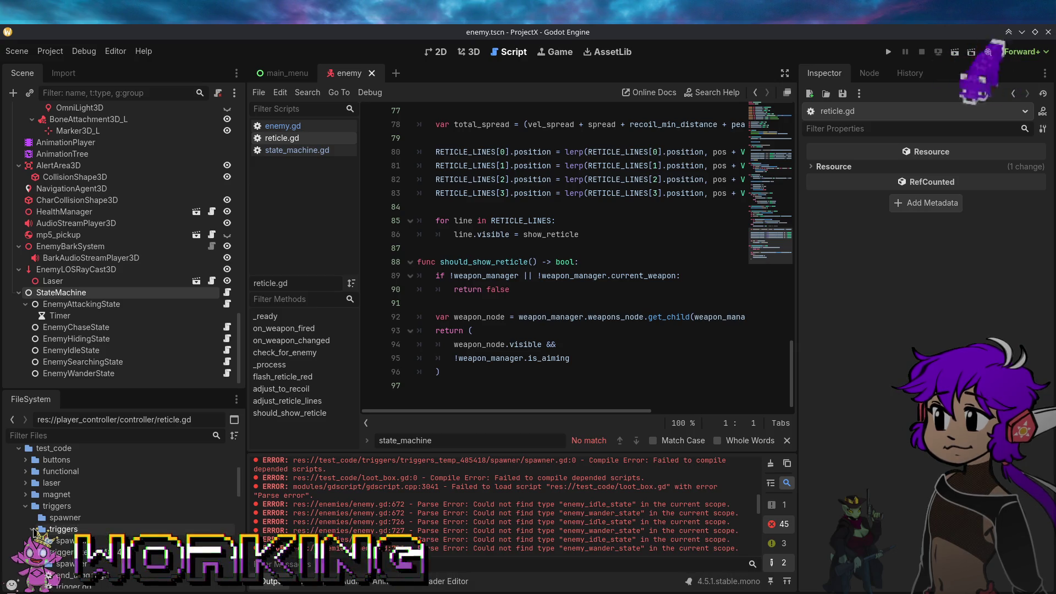
left_click(63, 532)
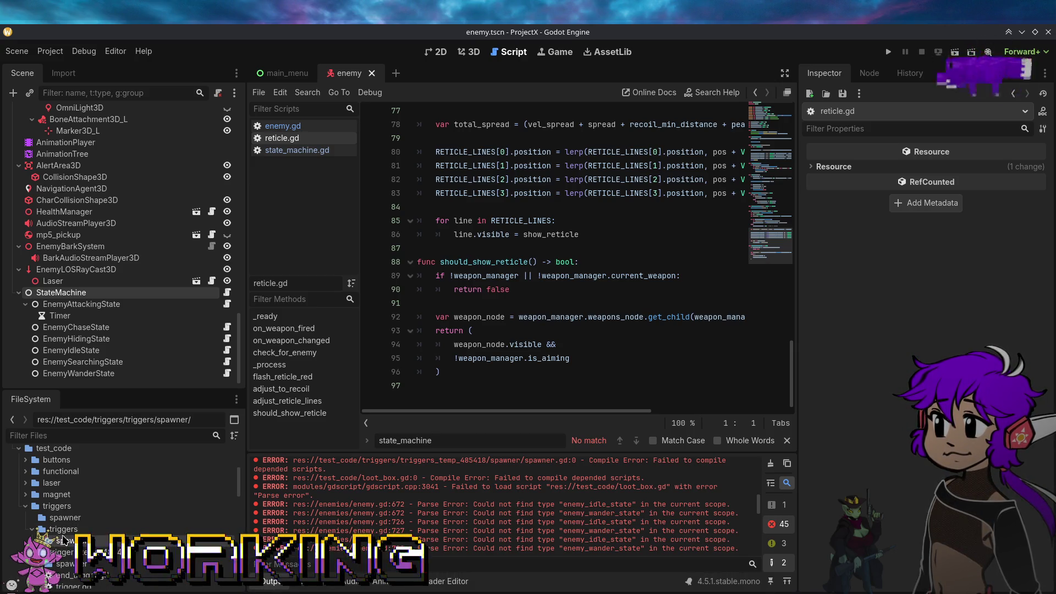
left_click(66, 564)
scroll(58, 561, "down", 3)
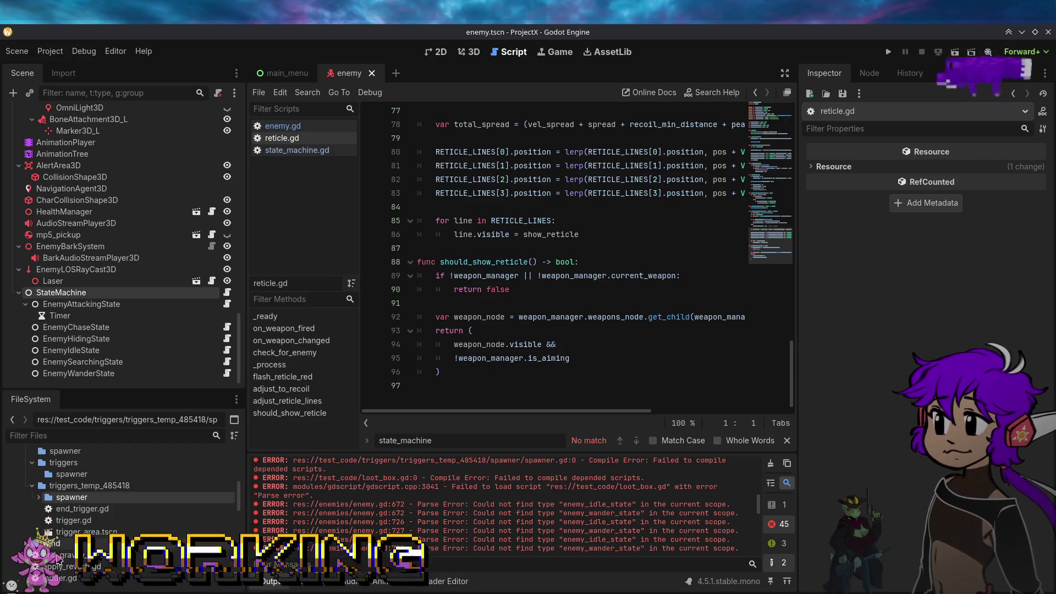
scroll(62, 536, "up", 2)
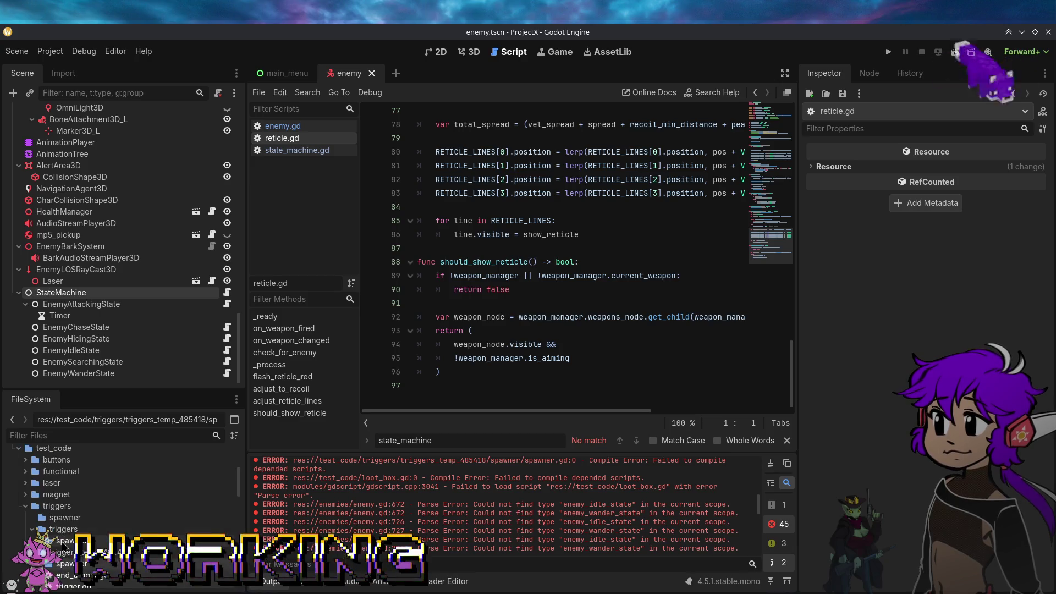
left_click_drag(64, 564, 68, 506)
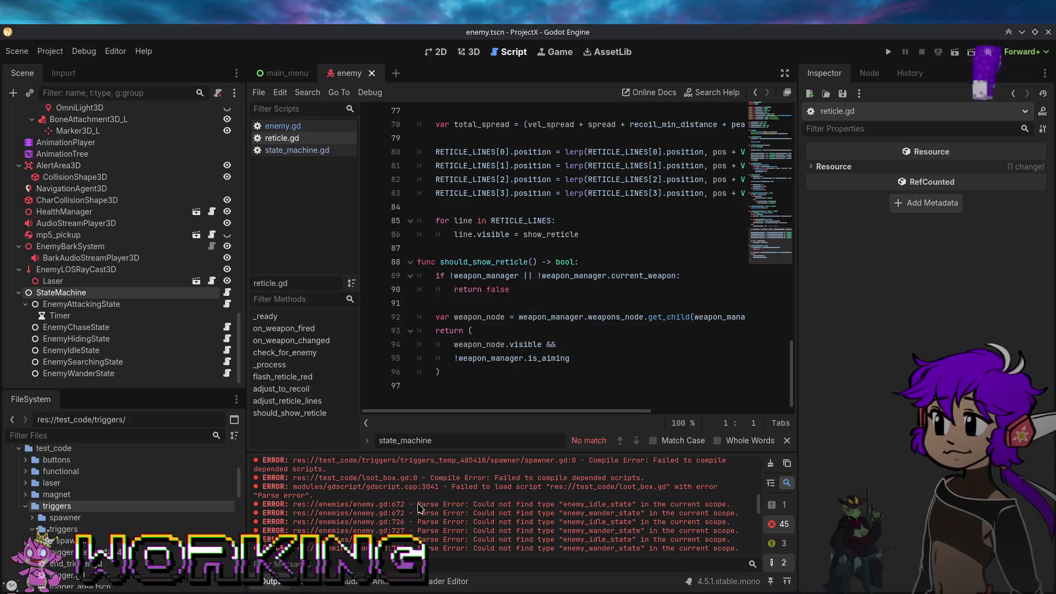
left_click(83, 530)
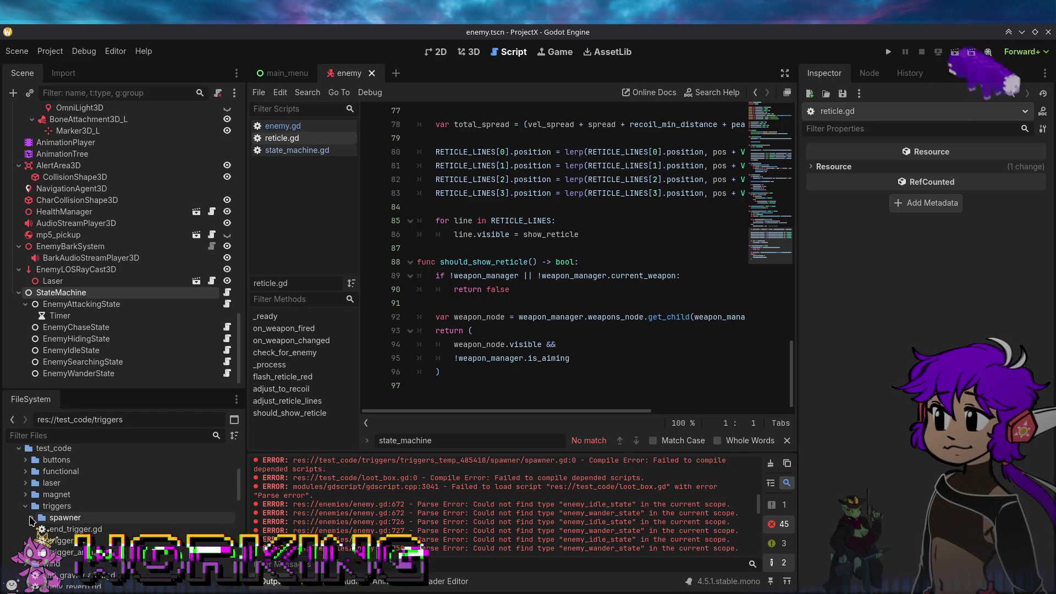
double_click(62, 544)
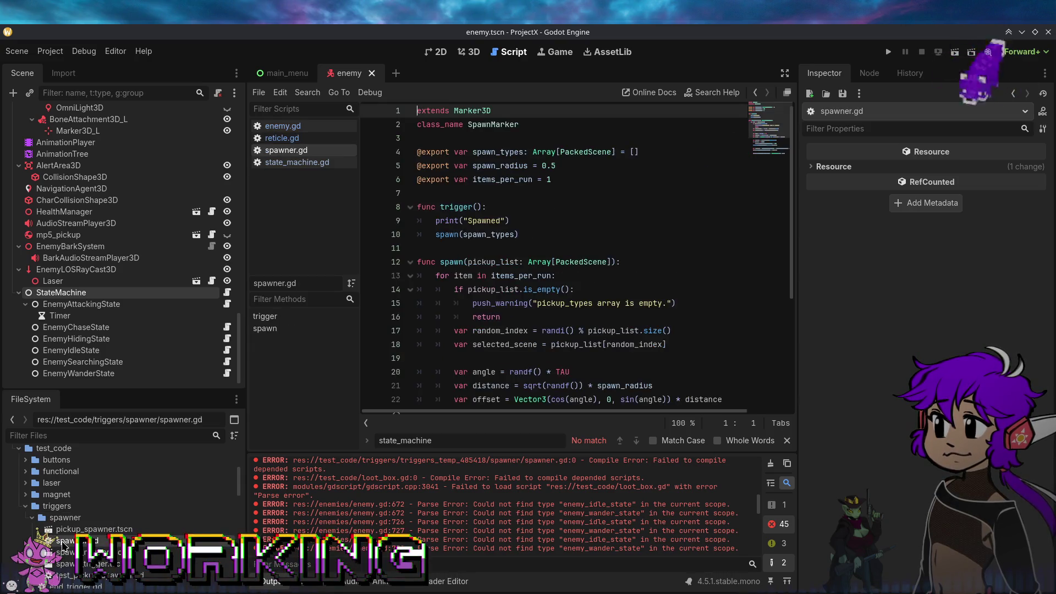
left_click_drag(786, 250, 789, 378)
scroll(651, 390, "up", 4)
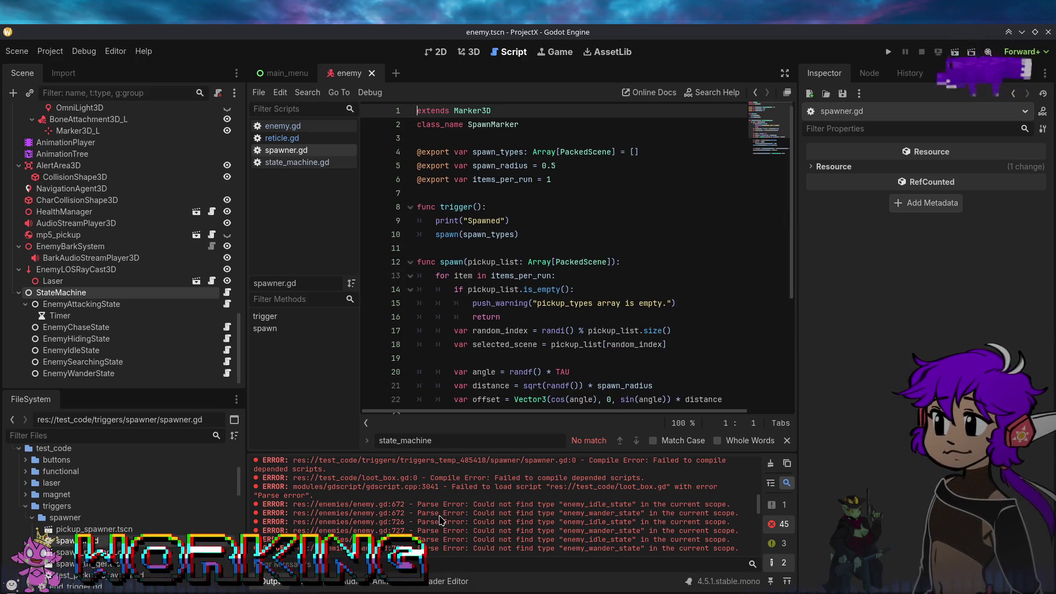
scroll(421, 524, "down", 1)
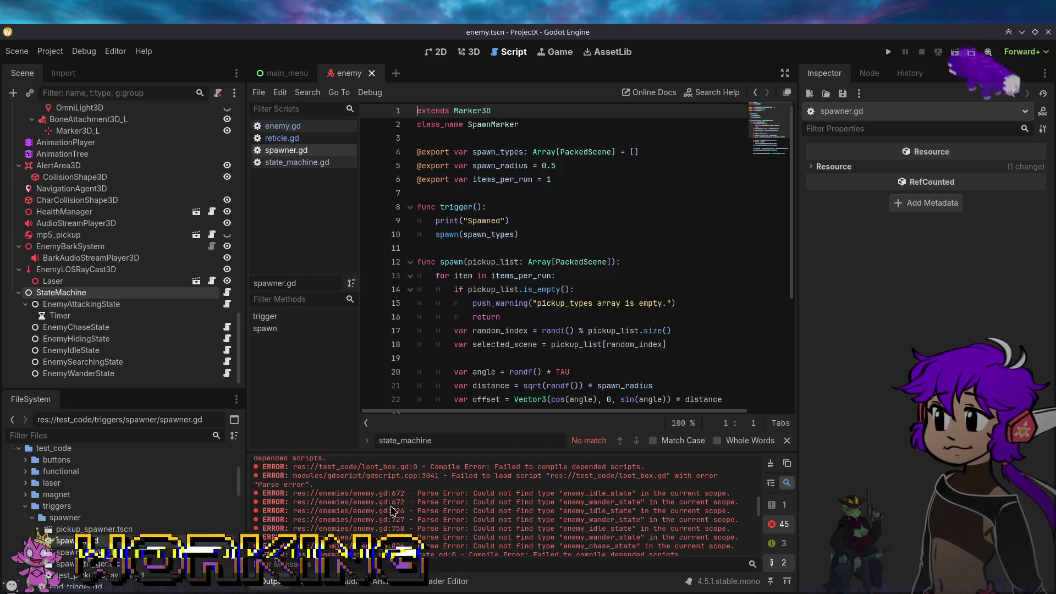
scroll(391, 511, "down", 1)
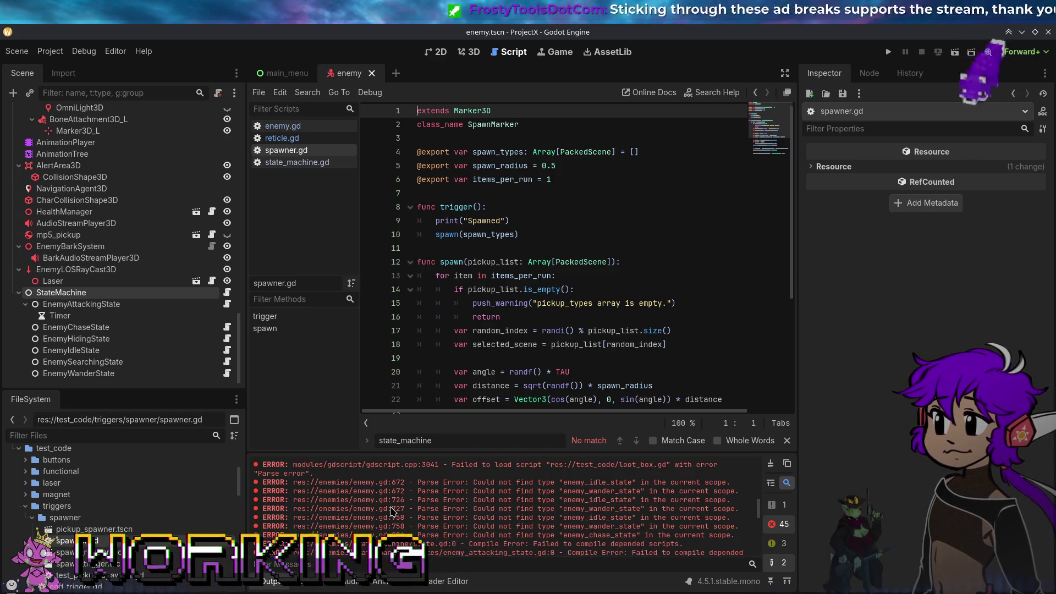